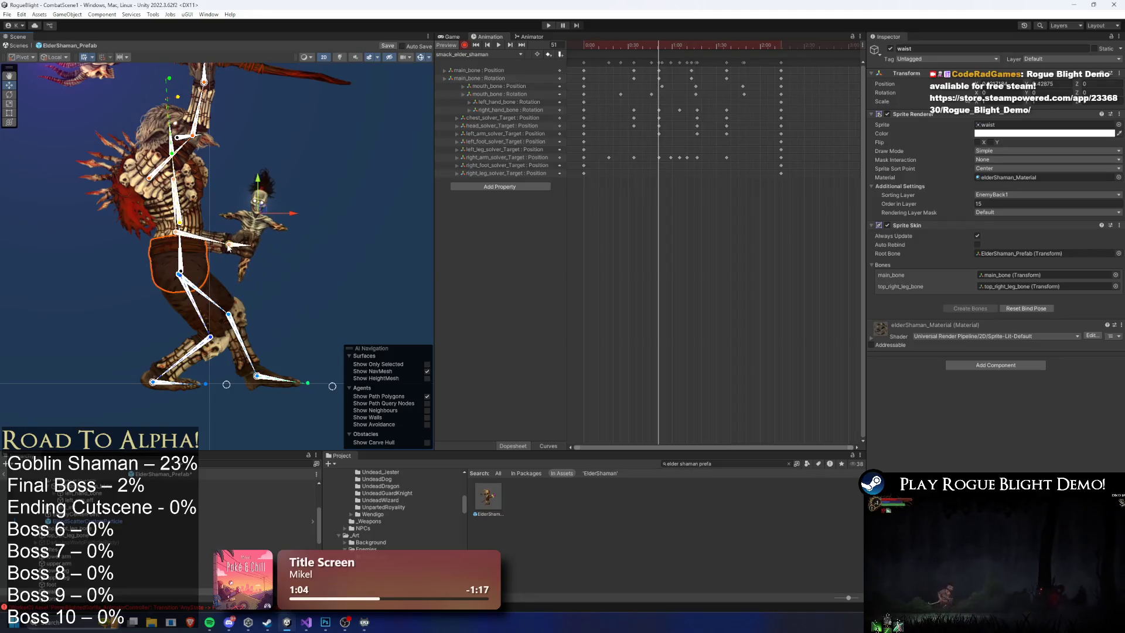
Scrub through the smack_elder_shaman poses, then select the lower arm sprite and a left_arm_solver_Target key.
{"action": "mouse_move", "coordinate": [645, 44]}
{"action": "left_mouse_down"}
{"action": "mouse_move", "coordinate": [631, 44]}
{"action": "mouse_move", "coordinate": [713, 55]}
{"action": "left_mouse_up"}
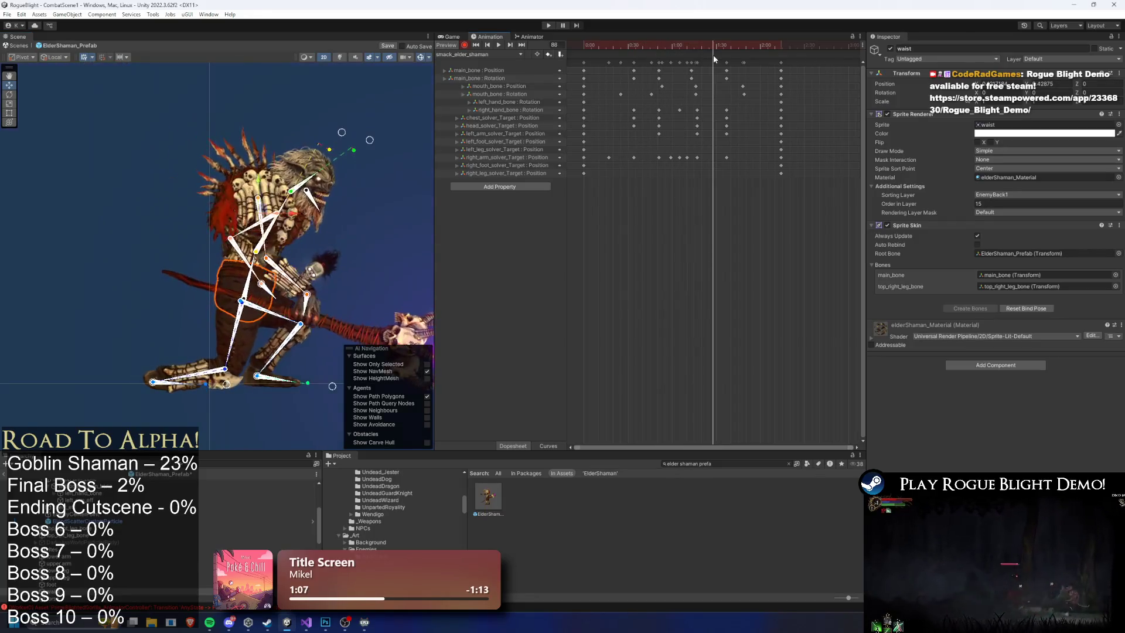
{"action": "left_click", "coordinate": [397, 282]}
{"action": "scroll", "coordinate": [321, 291], "scroll_direction": "up", "scroll_amount": 5}
{"action": "left_click", "coordinate": [264, 267]}
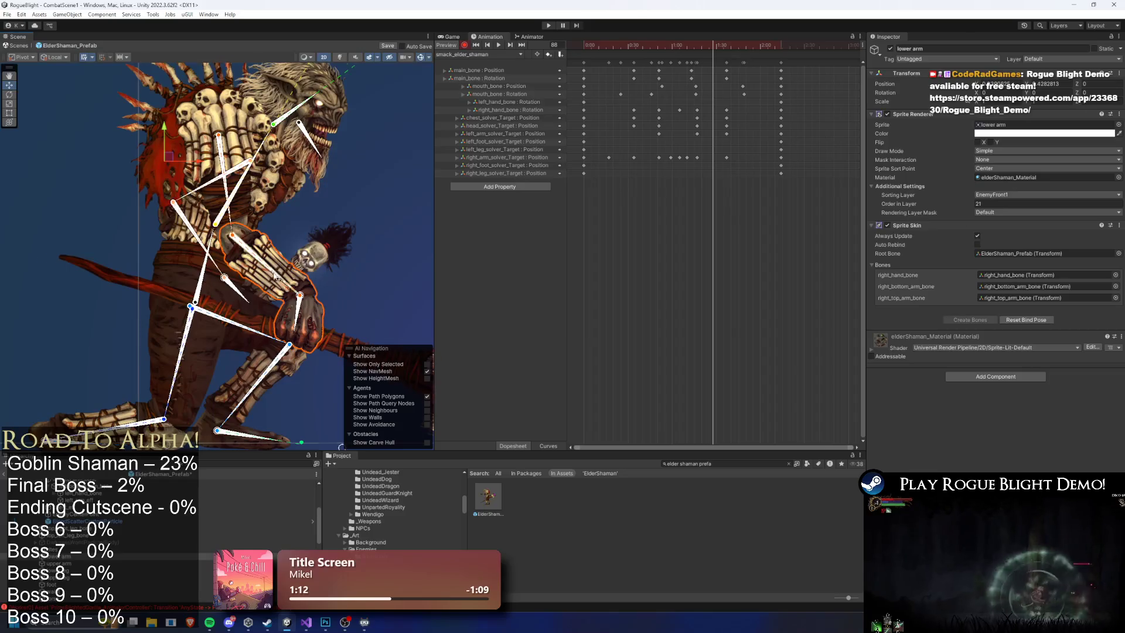
{"action": "mouse_move", "coordinate": [683, 46]}
{"action": "left_mouse_down"}
{"action": "mouse_move", "coordinate": [662, 48]}
{"action": "mouse_move", "coordinate": [701, 57]}
{"action": "left_mouse_up"}
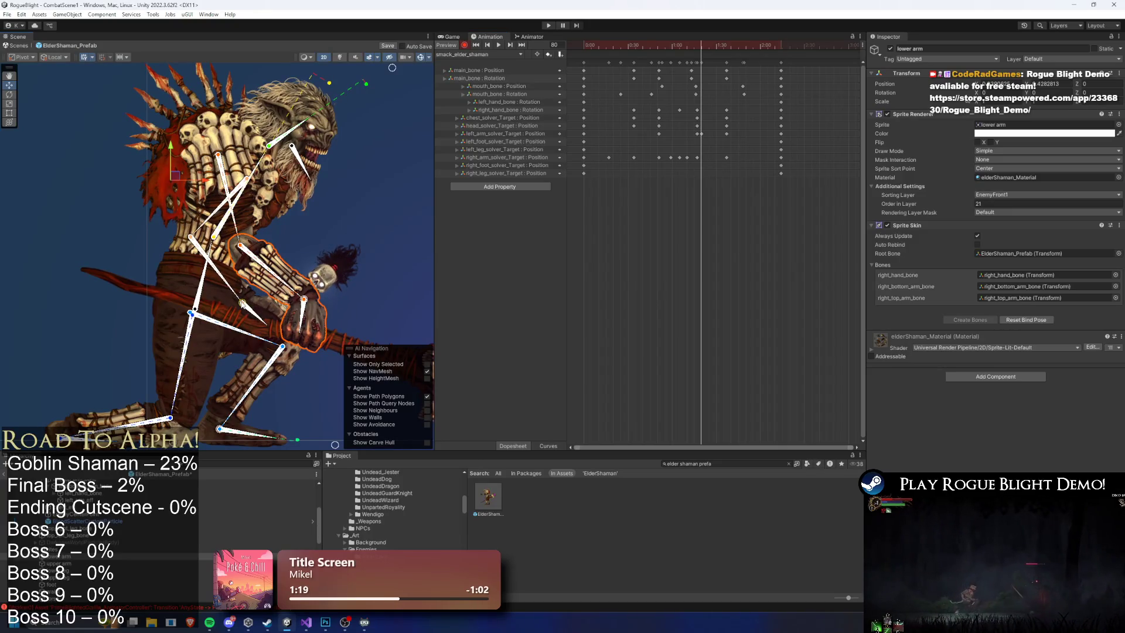
{"action": "left_click", "coordinate": [700, 135]}
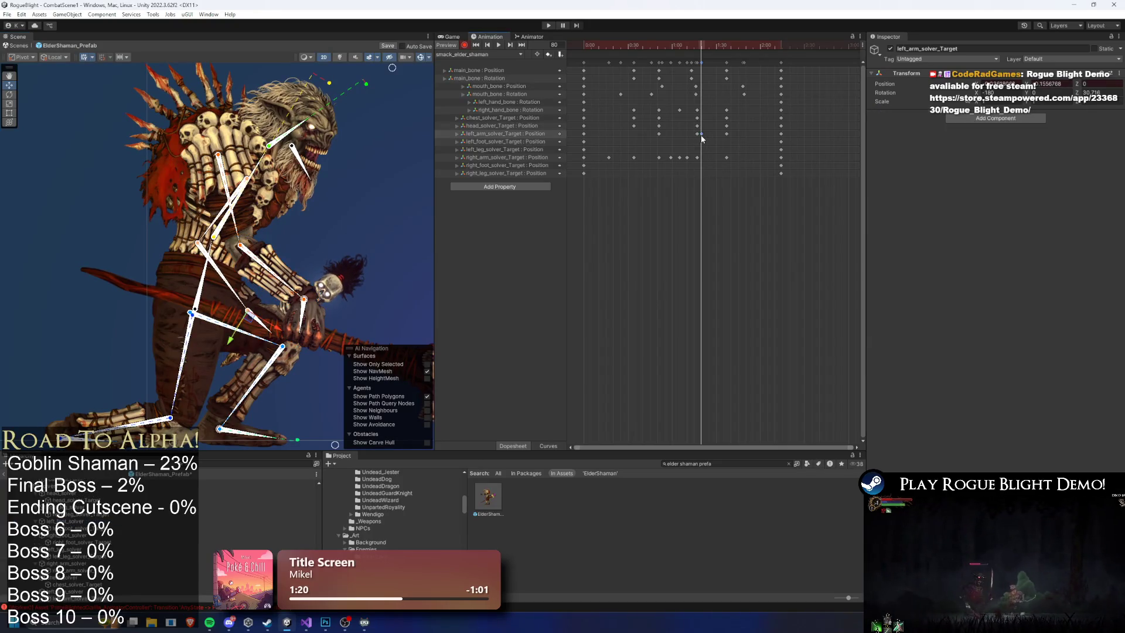
Play the smack preview, review frames 66–88, and box-select a block of mid-clip keys.
{"action": "left_click_drag", "start_coordinate": [683, 41], "coordinate": [738, 49]}
{"action": "left_click", "coordinate": [391, 163]}
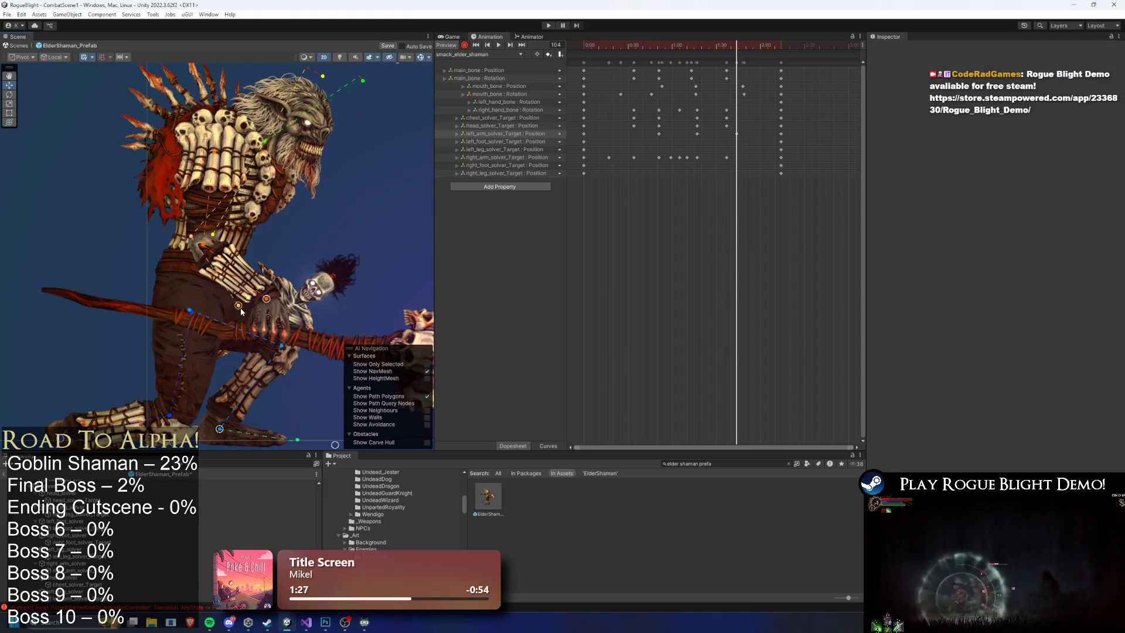
{"action": "left_click", "coordinate": [498, 44]}
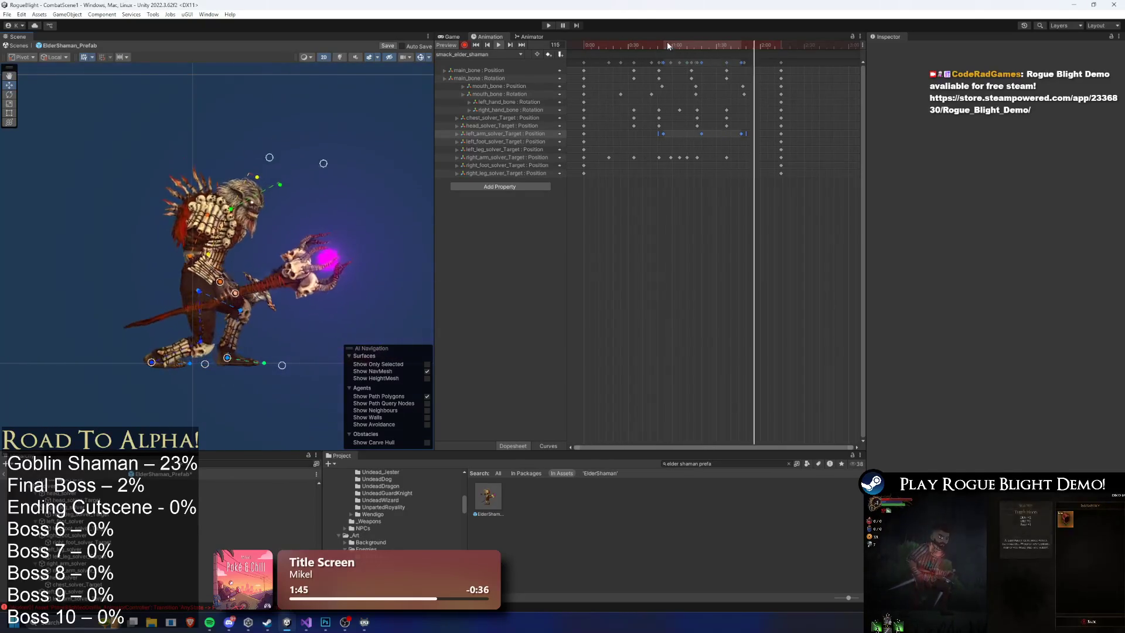
{"action": "left_click", "coordinate": [703, 46]}
{"action": "mouse_move", "coordinate": [703, 45]}
{"action": "left_mouse_down"}
{"action": "mouse_move", "coordinate": [680, 46]}
{"action": "mouse_move", "coordinate": [692, 47]}
{"action": "left_mouse_up"}
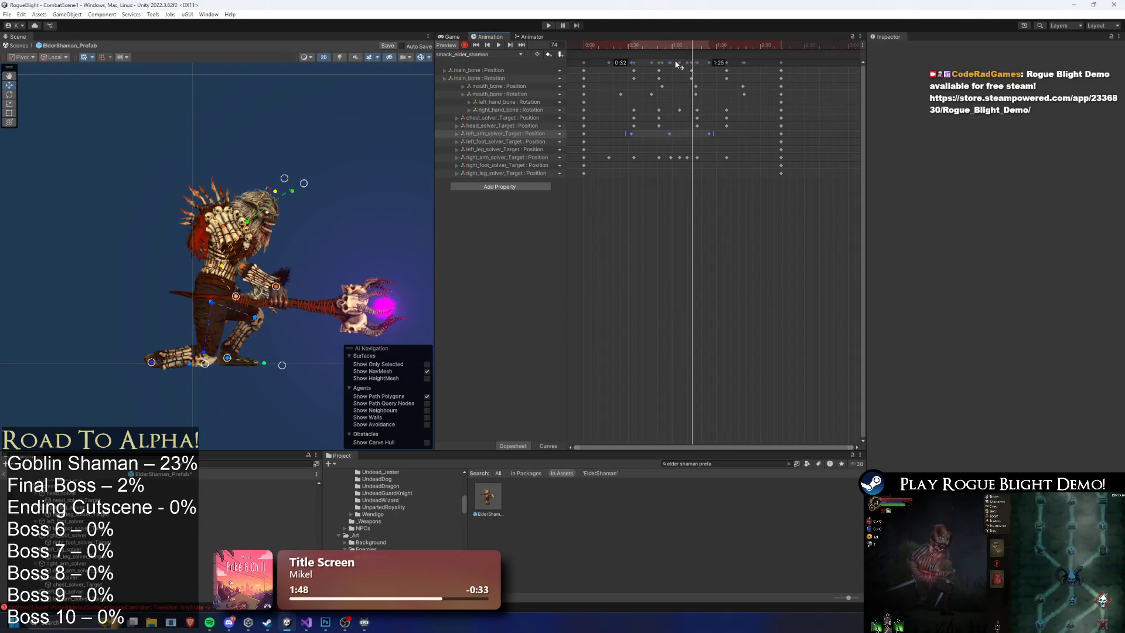
{"action": "mouse_move", "coordinate": [664, 163]}
{"action": "left_mouse_down"}
{"action": "mouse_move", "coordinate": [705, 82]}
{"action": "mouse_move", "coordinate": [700, 95]}
{"action": "left_mouse_up"}
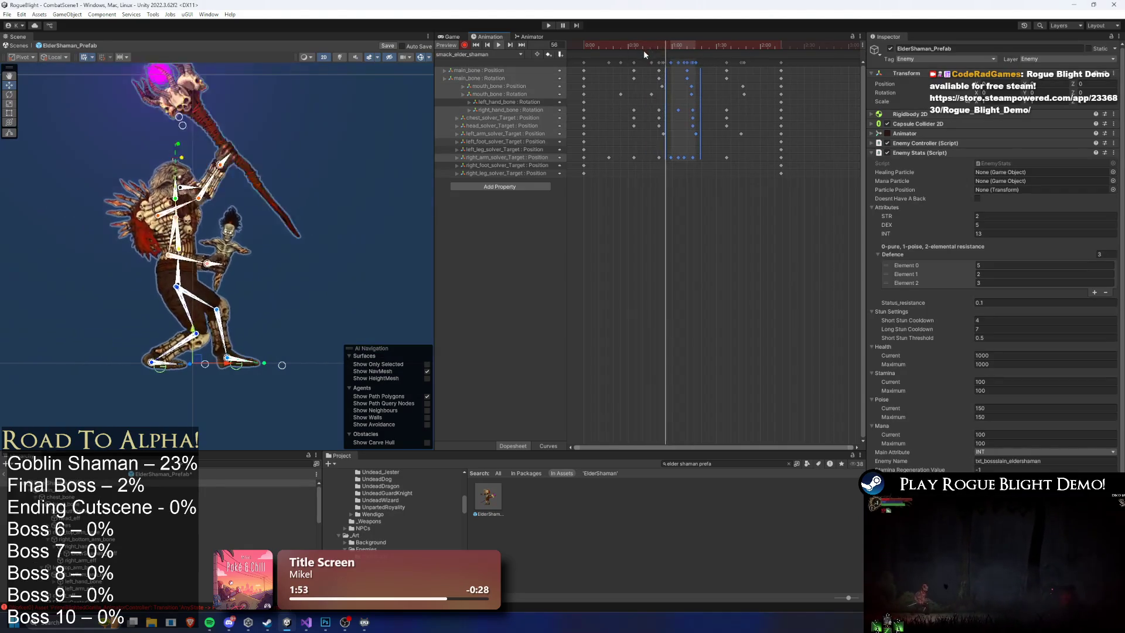
Review poses from frame 26 to 108, then drag the head_solver_Target keys slightly later.
{"action": "left_click", "coordinate": [360, 120]}
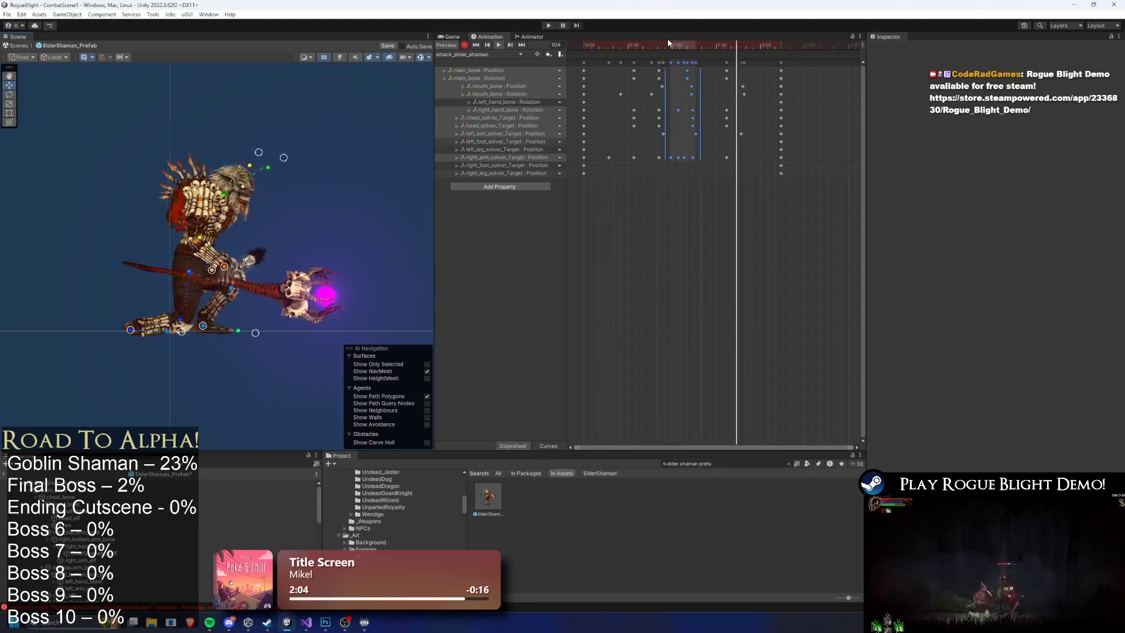
{"action": "left_click_drag", "start_coordinate": [668, 40], "coordinate": [697, 44]}
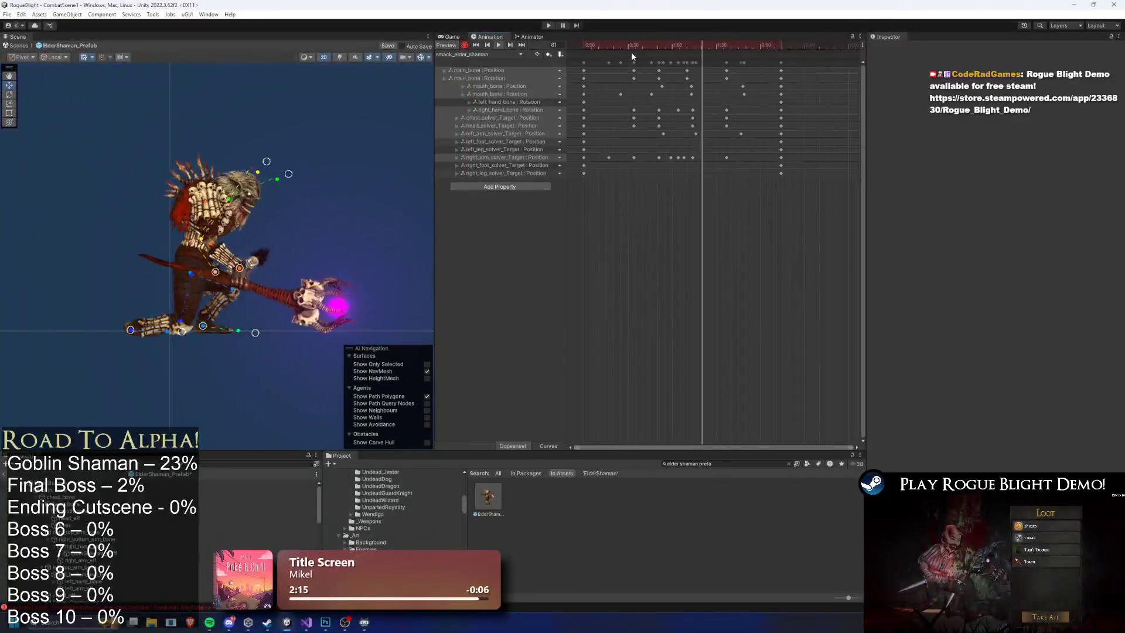
{"action": "left_click", "coordinate": [742, 46]}
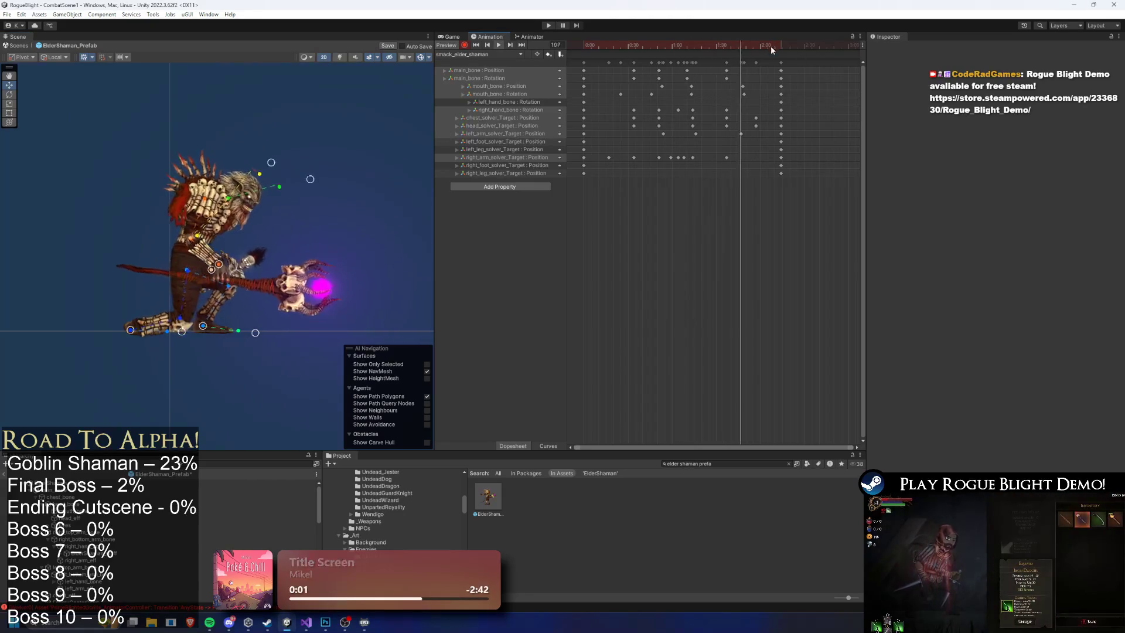
{"action": "key", "text": "space"}
{"action": "mouse_move", "coordinate": [767, 122]}
{"action": "left_mouse_down"}
{"action": "mouse_move", "coordinate": [630, 129]}
{"action": "mouse_move", "coordinate": [764, 121]}
{"action": "left_mouse_up"}
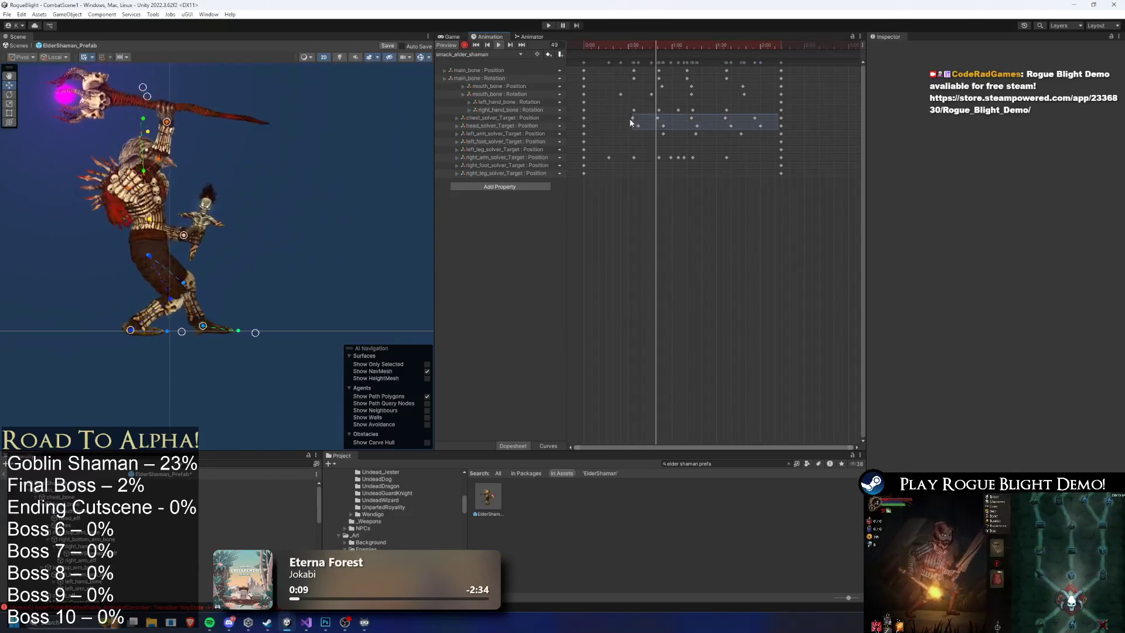
Shift the head target keys earlier, then move the chest and head target keys slightly later.
{"action": "left_click", "coordinate": [672, 133]}
{"action": "mouse_move", "coordinate": [624, 122]}
{"action": "left_mouse_down"}
{"action": "mouse_move", "coordinate": [770, 125]}
{"action": "mouse_move", "coordinate": [739, 125]}
{"action": "left_mouse_up"}
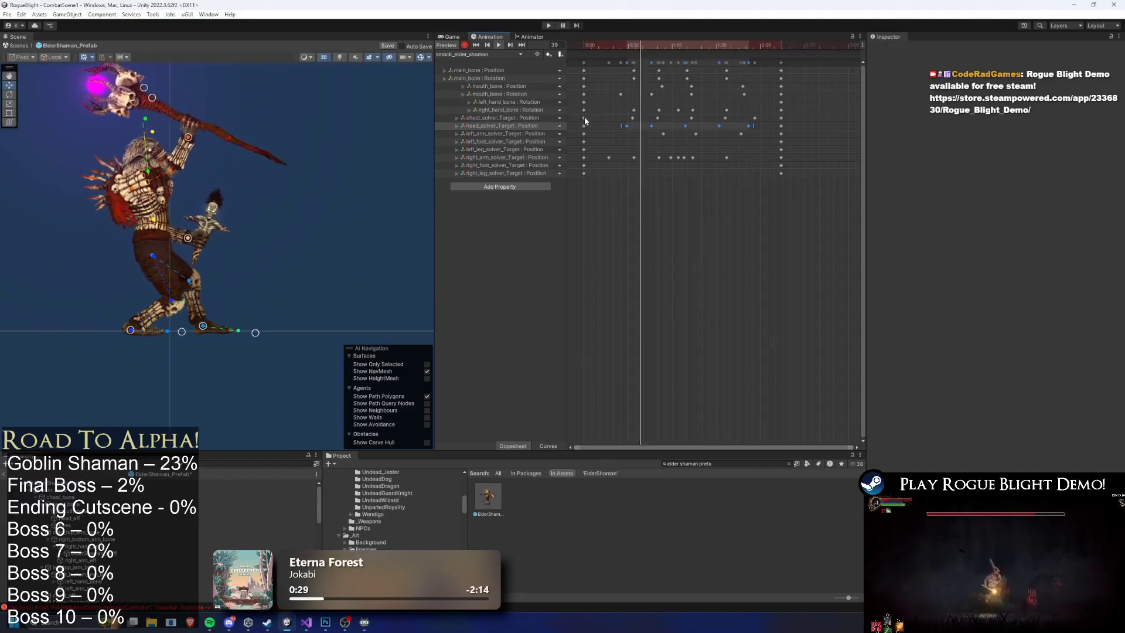
{"action": "mouse_move", "coordinate": [613, 112]}
{"action": "left_mouse_down"}
{"action": "mouse_move", "coordinate": [756, 136]}
{"action": "mouse_move", "coordinate": [740, 120]}
{"action": "mouse_move", "coordinate": [644, 127]}
{"action": "left_mouse_up"}
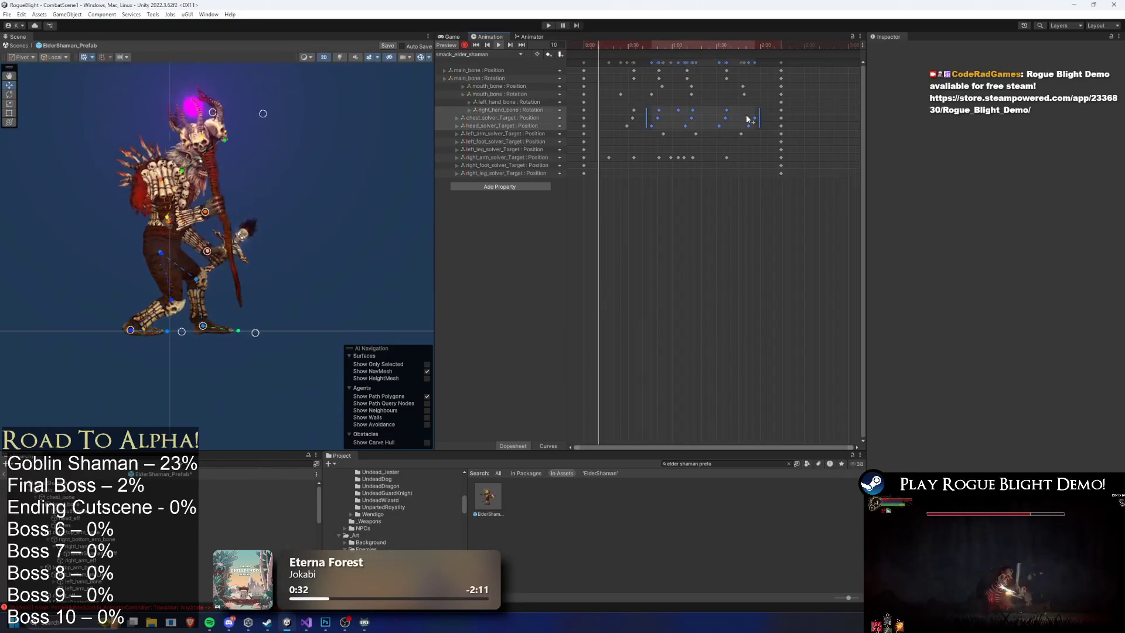
{"action": "left_click_drag", "start_coordinate": [767, 112], "coordinate": [619, 127]}
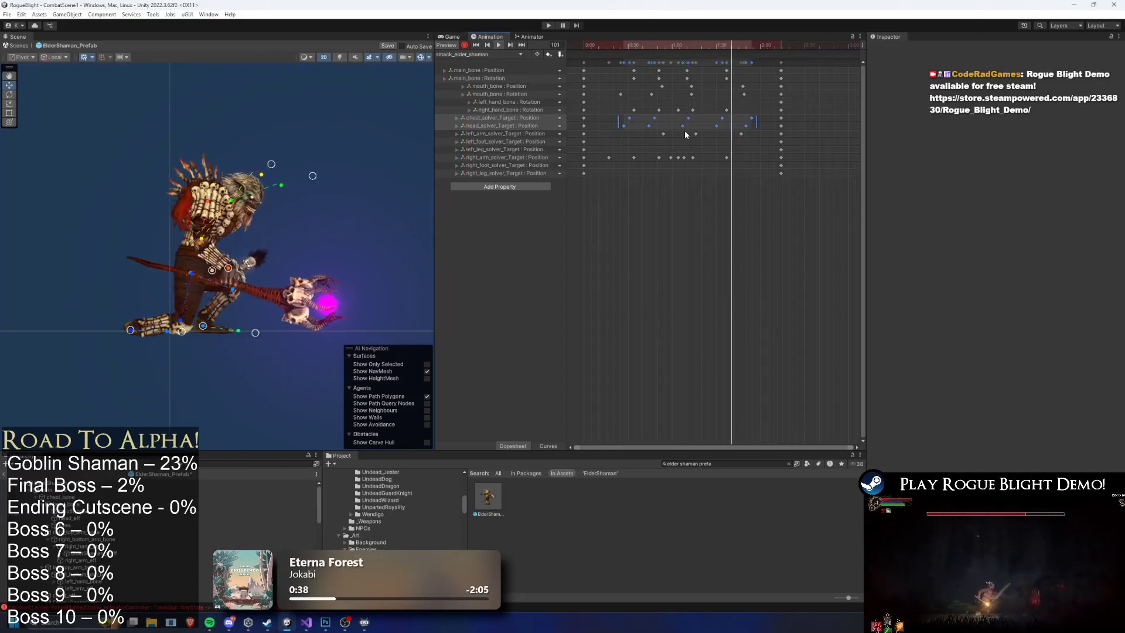
{"action": "left_click_drag", "start_coordinate": [692, 134], "coordinate": [695, 134]}
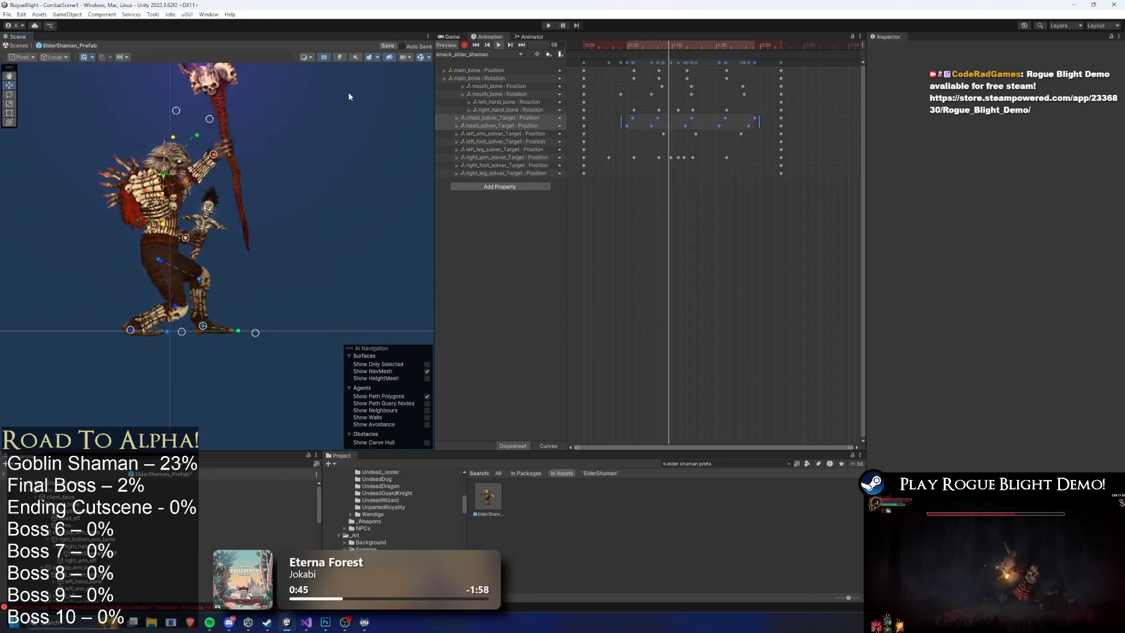
Raise the staff hand up and to the left, reviewing poses between frames 21 and 44.
{"action": "left_click", "coordinate": [614, 46]}
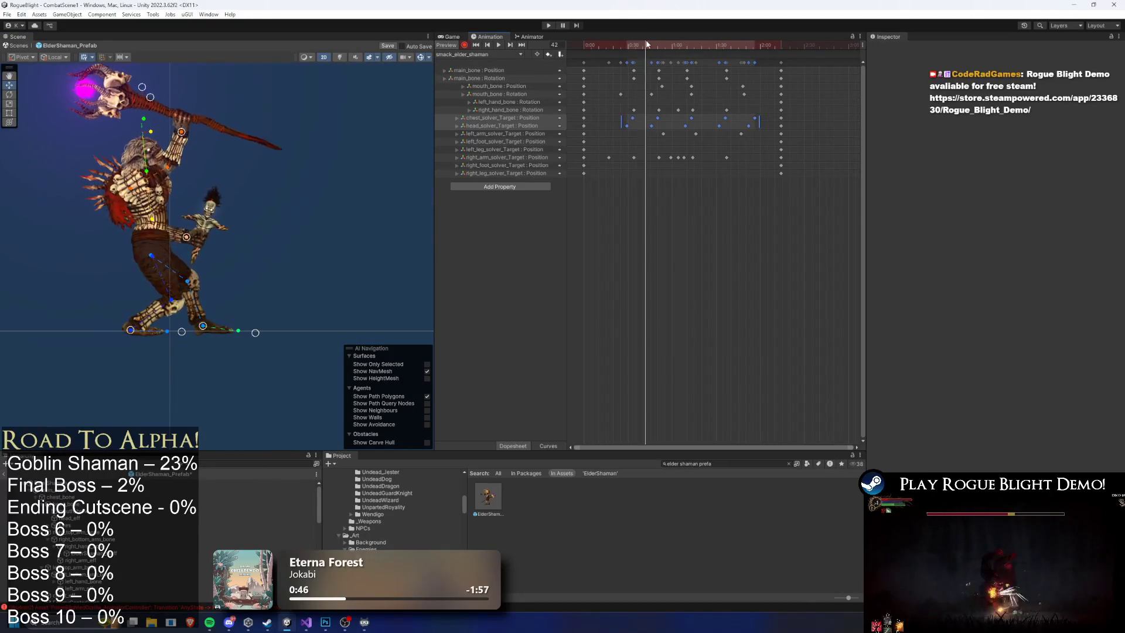
{"action": "left_click_drag", "start_coordinate": [667, 40], "coordinate": [637, 37]}
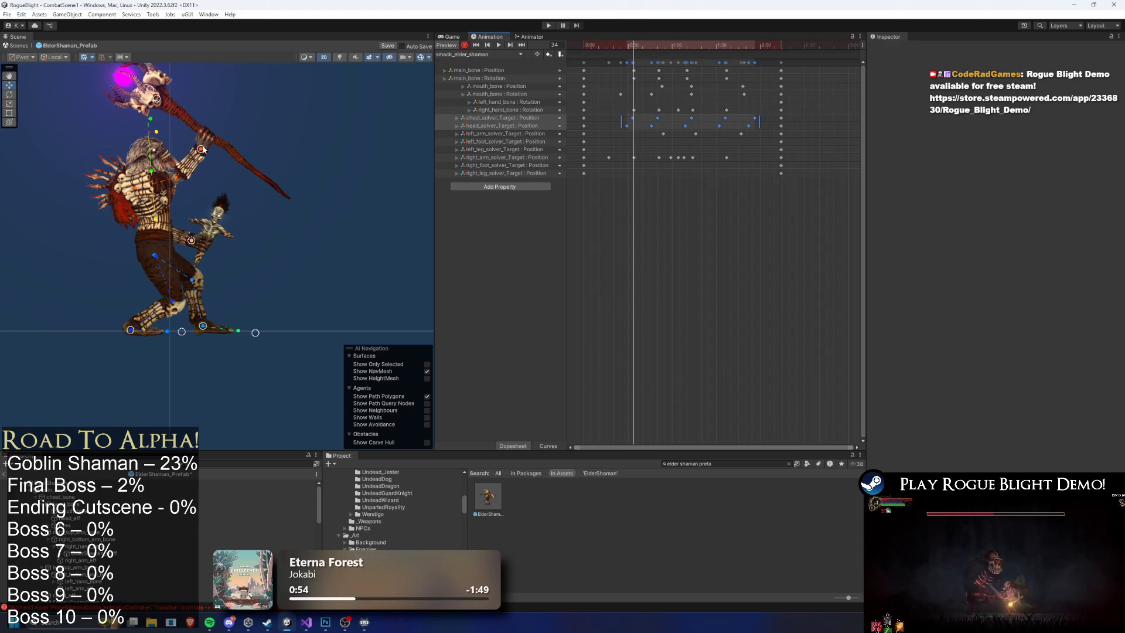
{"action": "left_click_drag", "start_coordinate": [202, 150], "coordinate": [192, 138]}
{"action": "mouse_move", "coordinate": [634, 46]}
{"action": "left_mouse_down"}
{"action": "mouse_move", "coordinate": [589, 41]}
{"action": "mouse_move", "coordinate": [644, 43]}
{"action": "mouse_move", "coordinate": [609, 45]}
{"action": "left_mouse_up"}
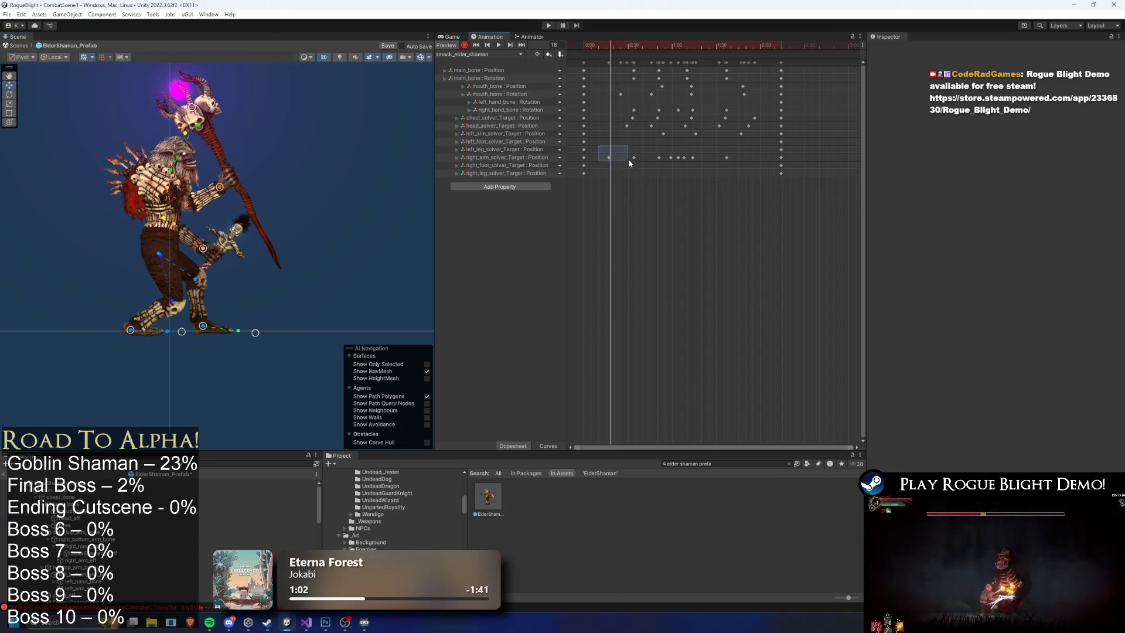
Delete the right arm key at frame 18, raise the arm, and remove the right arm and foot keys.
{"action": "key", "text": "Delete"}
{"action": "left_click_drag", "start_coordinate": [192, 192], "coordinate": [222, 195]}
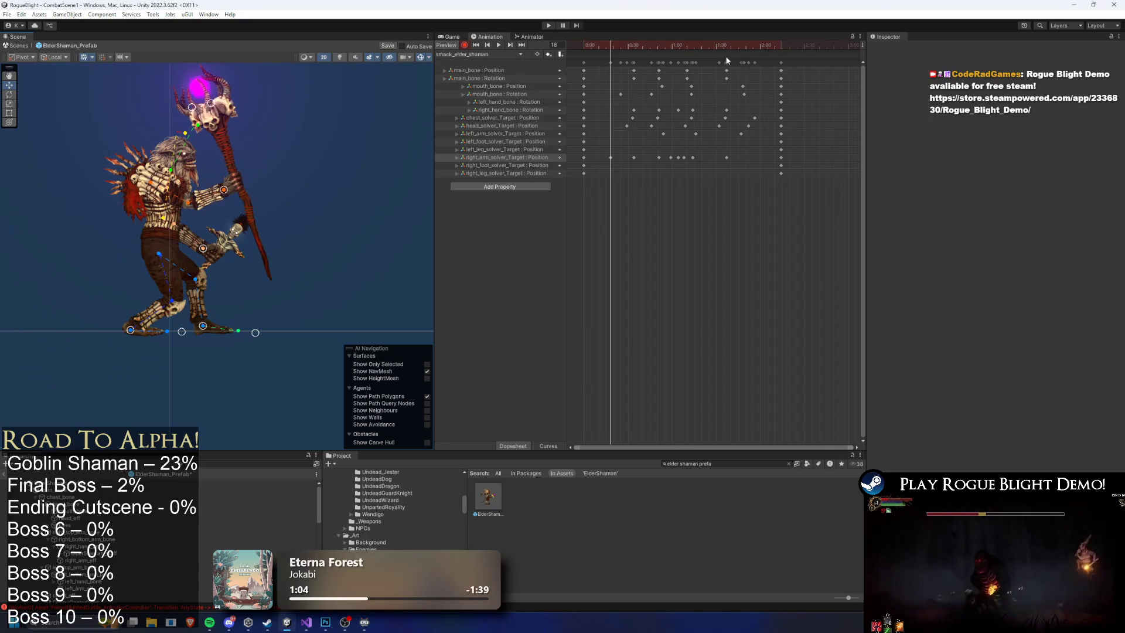
{"action": "left_click", "coordinate": [574, 47]}
{"action": "key", "text": "space"}
{"action": "left_click_drag", "start_coordinate": [577, 154], "coordinate": [620, 169]}
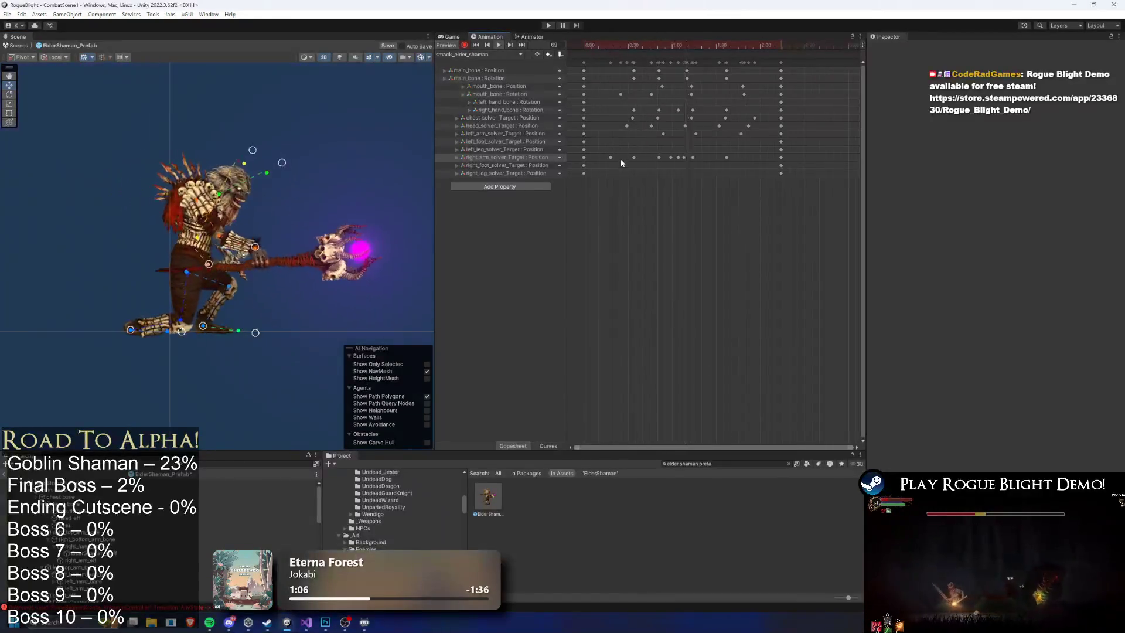
{"action": "key", "text": "Delete"}
Undo the extra deletion and key the raised staff arm at frame 16, then play the smack.
{"action": "left_click", "coordinate": [608, 45]}
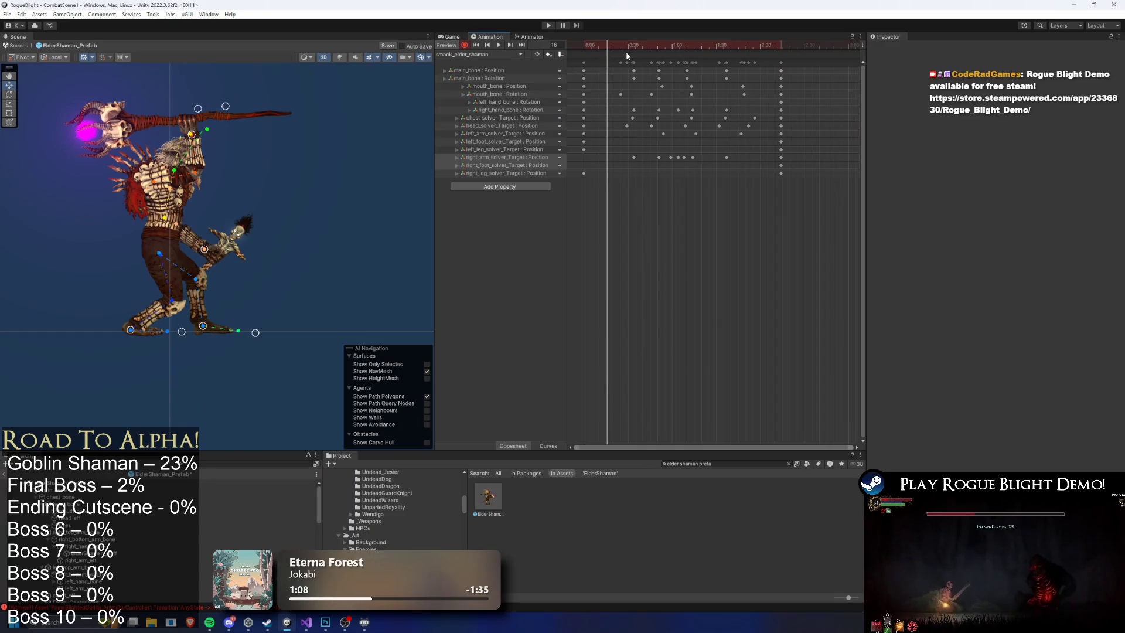
{"action": "key", "text": "ctrl+z"}
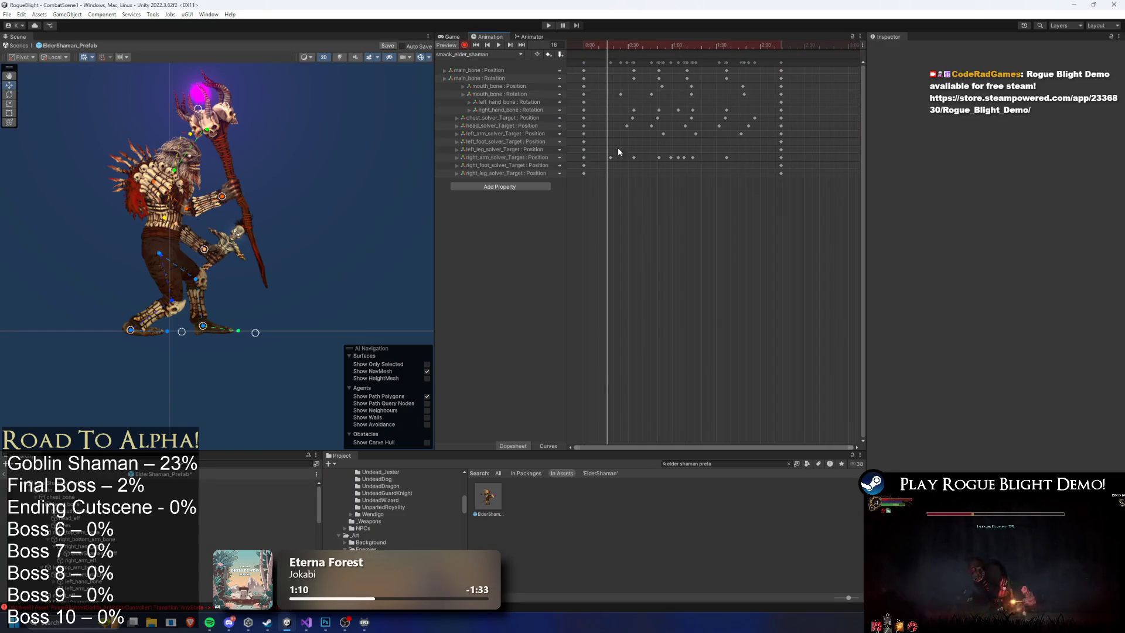
{"action": "key", "text": "Delete"}
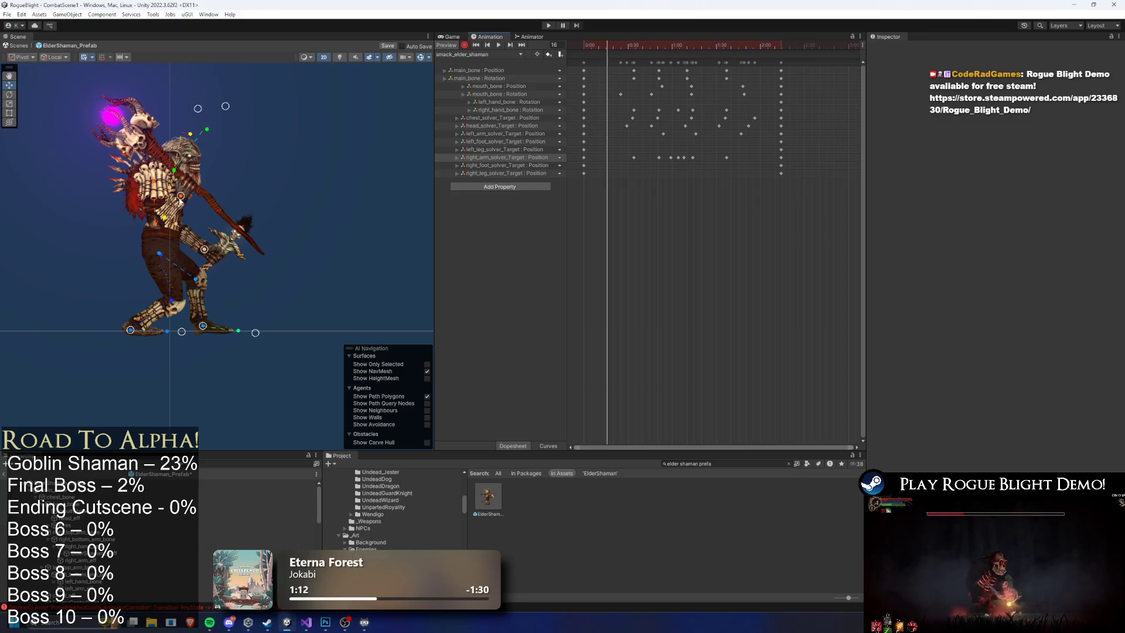
{"action": "left_click_drag", "start_coordinate": [179, 199], "coordinate": [202, 217]}
{"action": "key", "text": "space"}
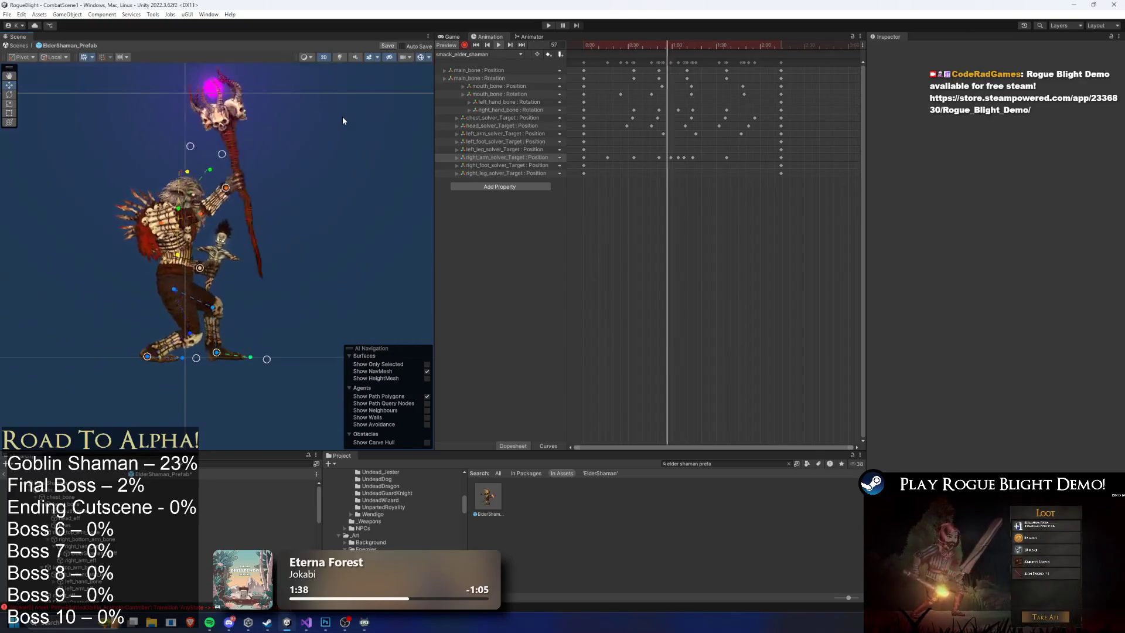
{"action": "left_click_drag", "start_coordinate": [662, 47], "coordinate": [686, 53]}
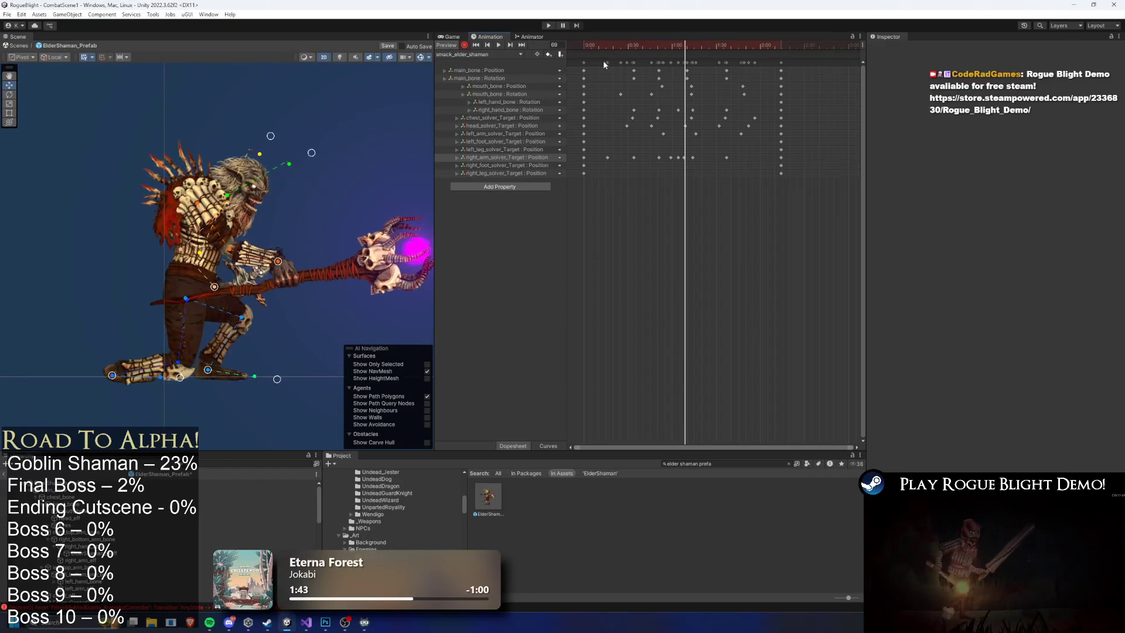
{"action": "left_click", "coordinate": [218, 273]}
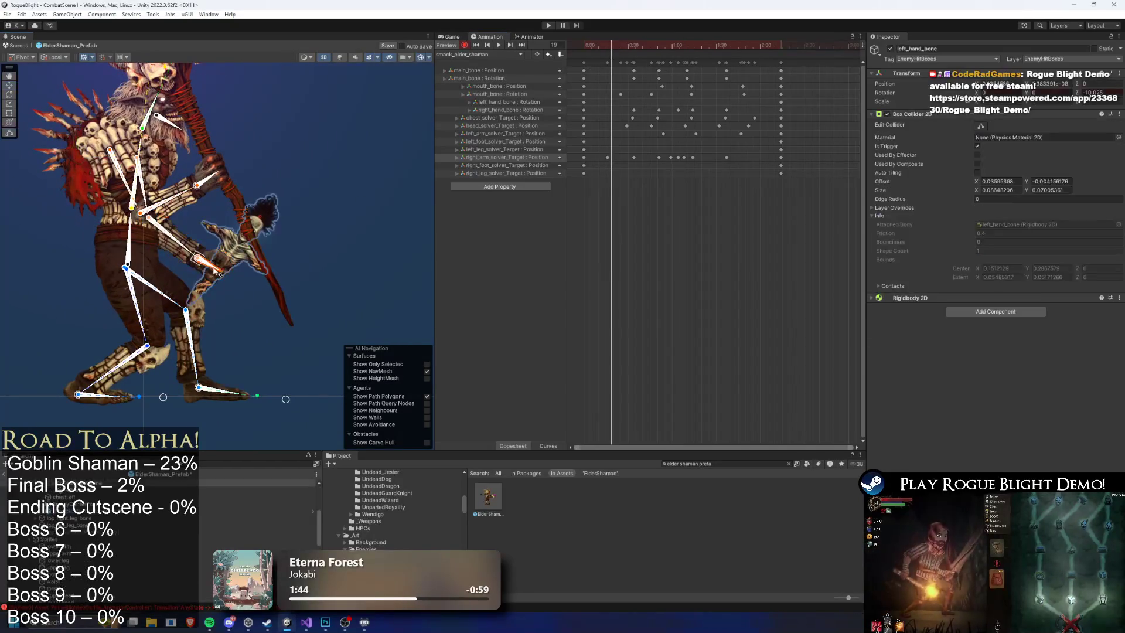
Rotate the left hand to key new poses around frames 67 and 95, checking the swing.
{"action": "left_click_drag", "start_coordinate": [731, 49], "coordinate": [647, 51]}
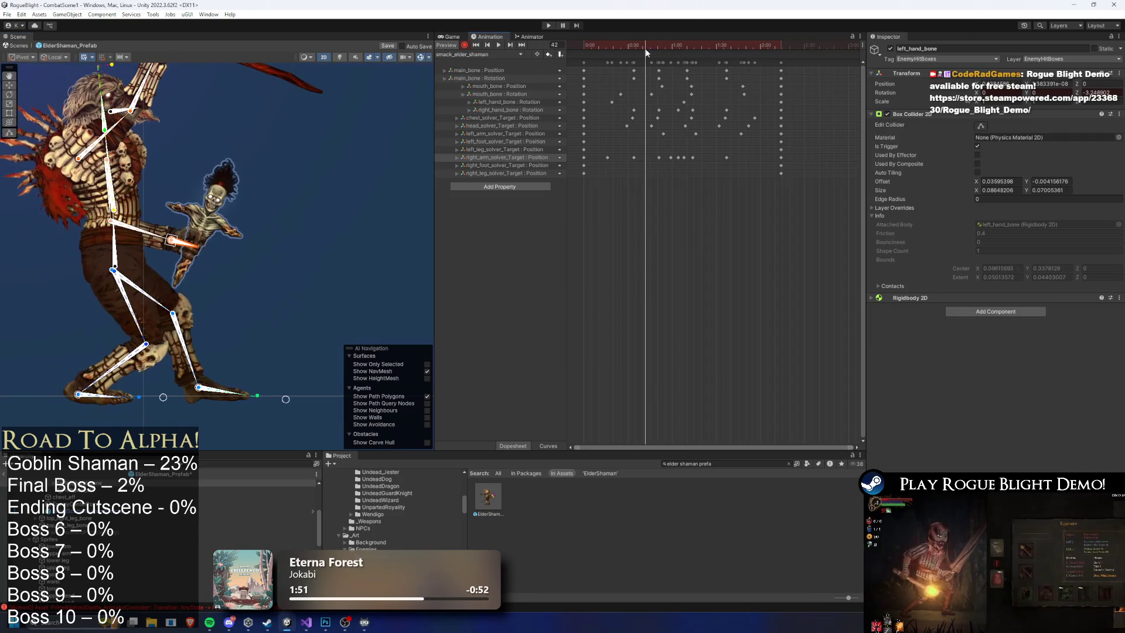
{"action": "left_click_drag", "start_coordinate": [196, 252], "coordinate": [194, 253]}
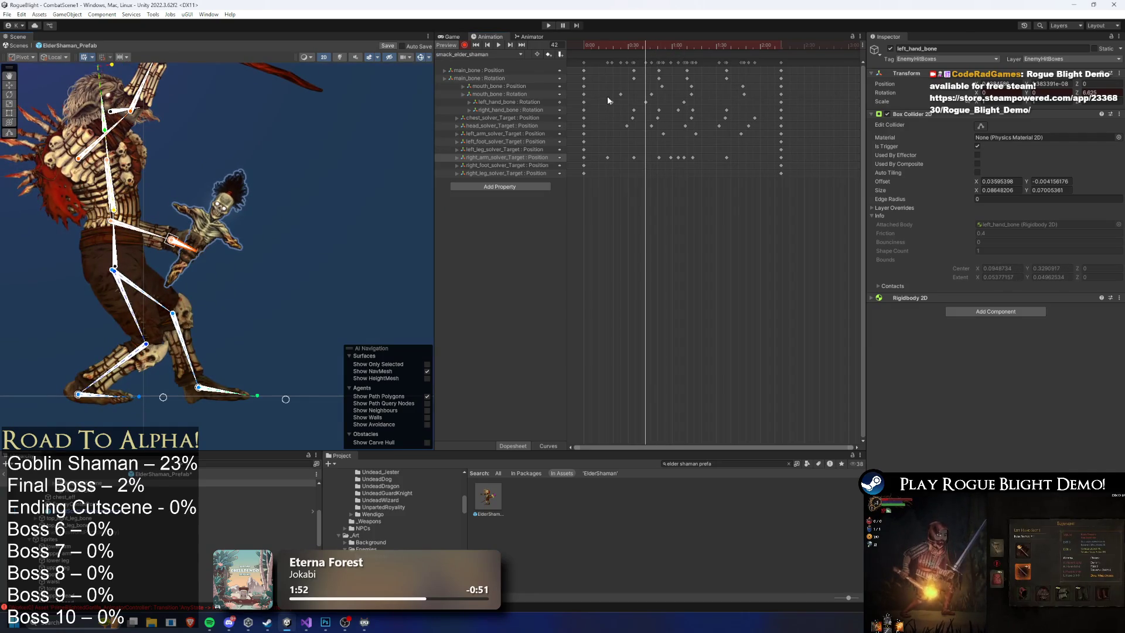
{"action": "key", "text": "space"}
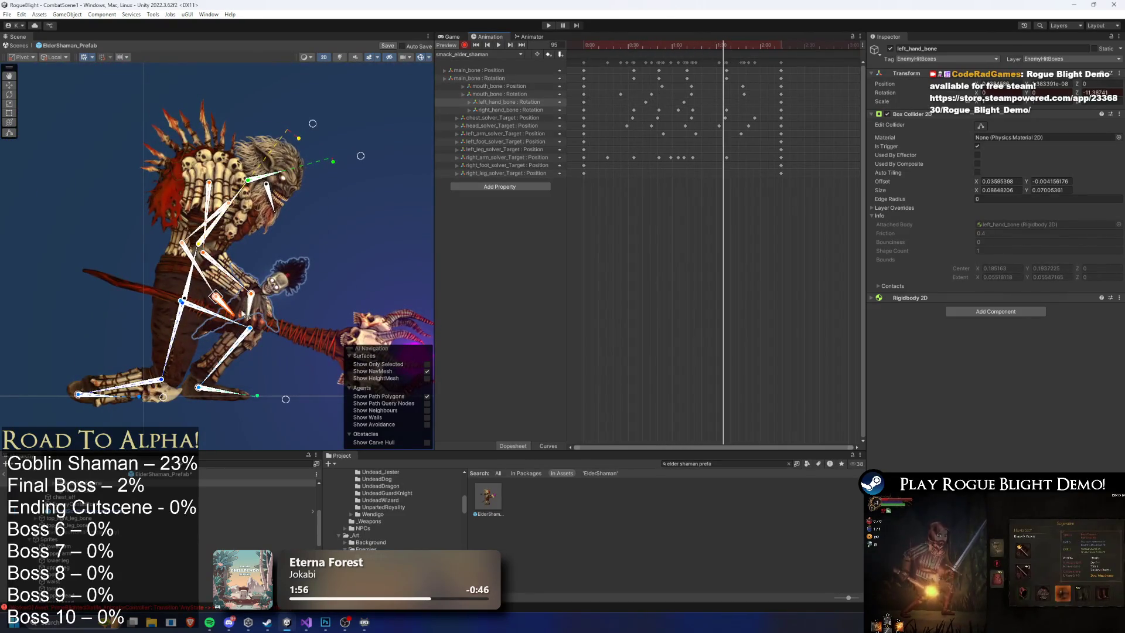
{"action": "left_click_drag", "start_coordinate": [218, 298], "coordinate": [229, 308]}
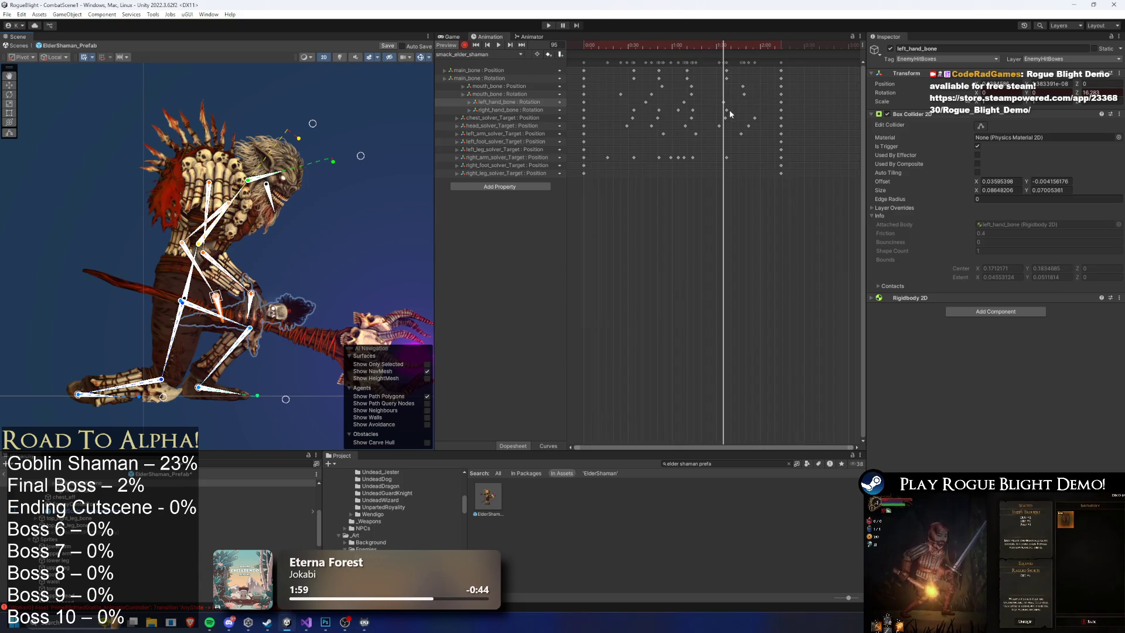
{"action": "key", "text": "space"}
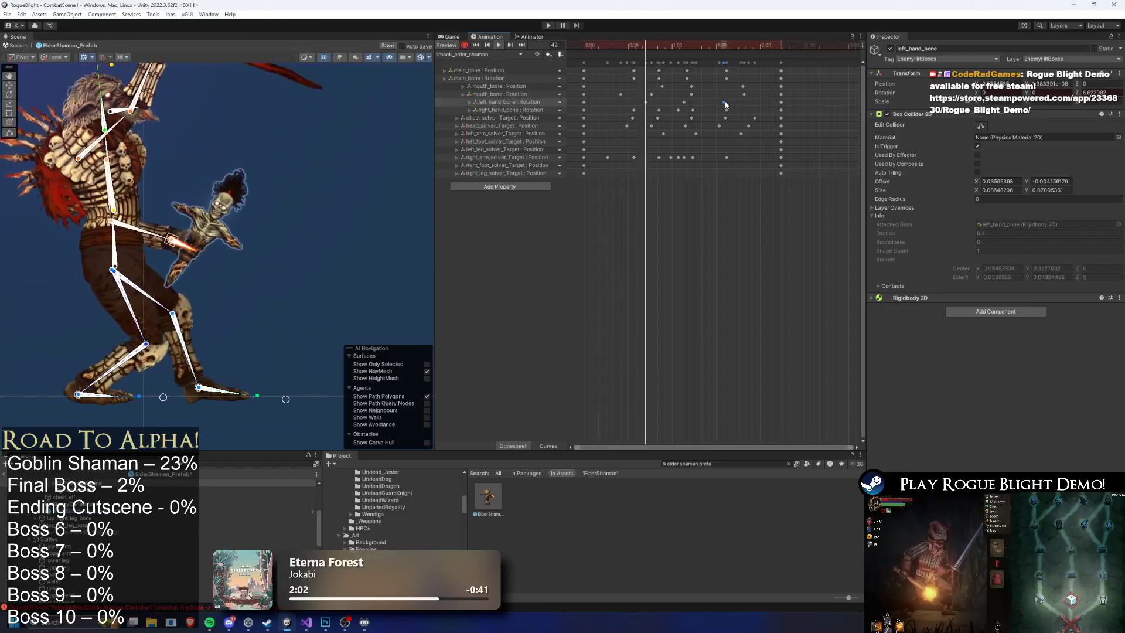
Shift the left hand rotation key earlier and replay the clip.
{"action": "left_click_drag", "start_coordinate": [723, 103], "coordinate": [709, 104]}
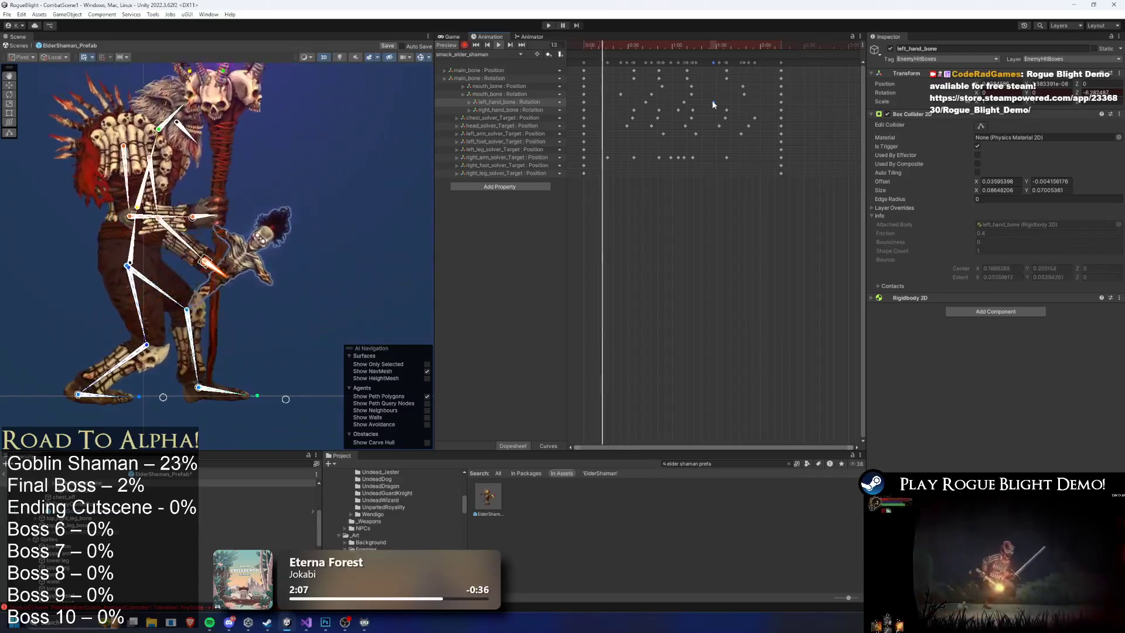
{"action": "mouse_move", "coordinate": [738, 42]}
{"action": "left_mouse_down"}
{"action": "mouse_move", "coordinate": [776, 49]}
{"action": "mouse_move", "coordinate": [752, 49]}
{"action": "left_mouse_up"}
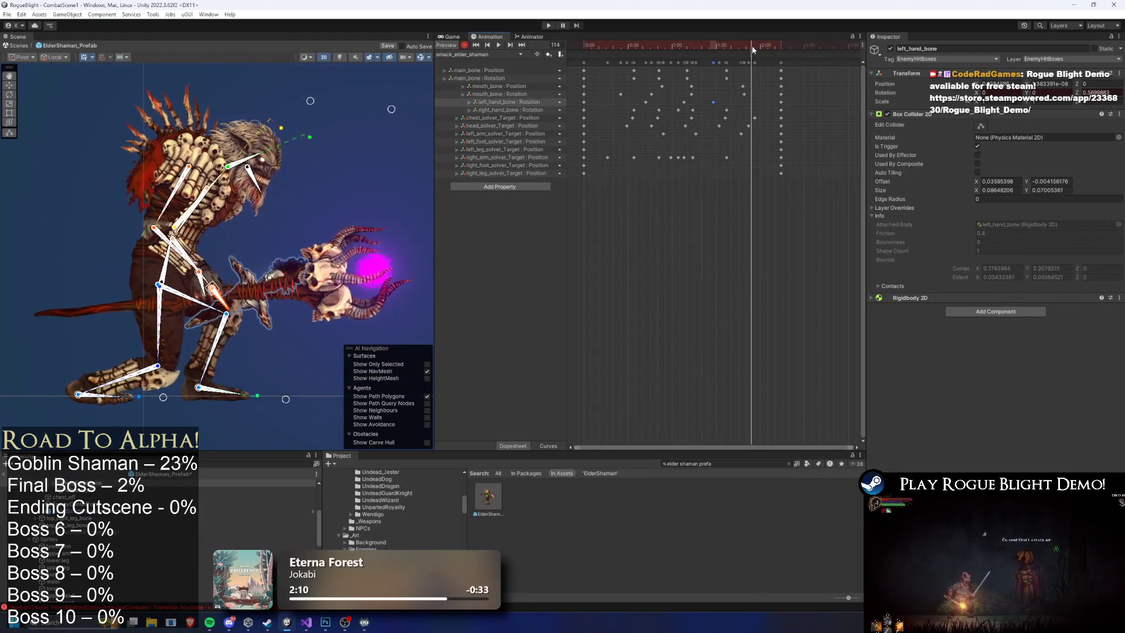
{"action": "left_click", "coordinate": [354, 183]}
{"action": "key", "text": "space"}
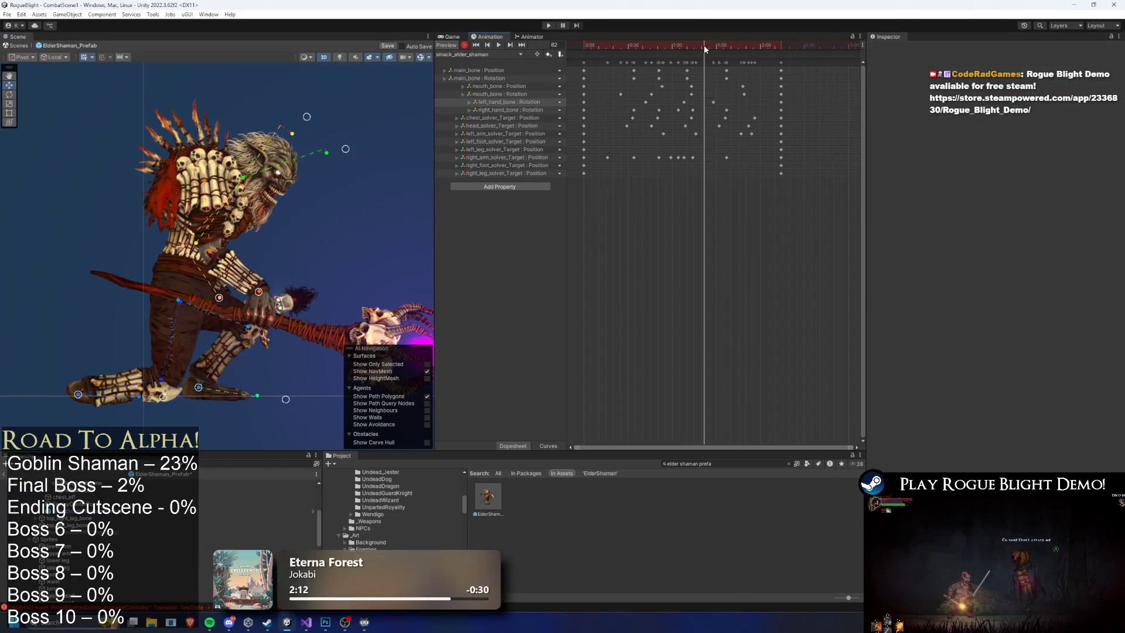
Select the left arm solver target and review poses between frames 32 and 103.
{"action": "left_click", "coordinate": [741, 134]}
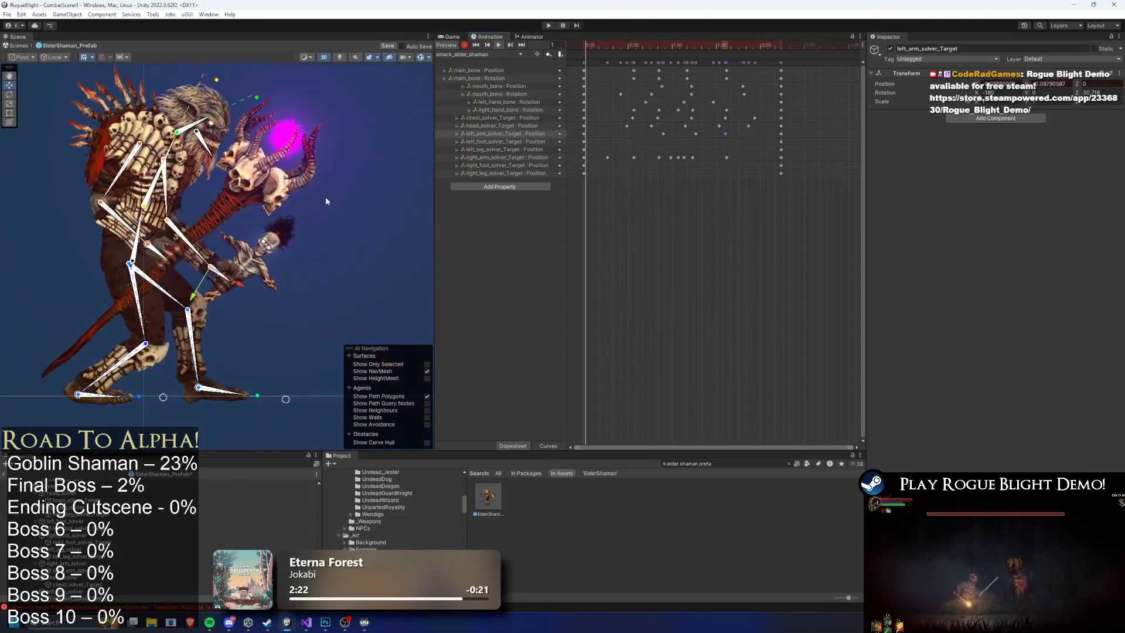
{"action": "left_click", "coordinate": [392, 247]}
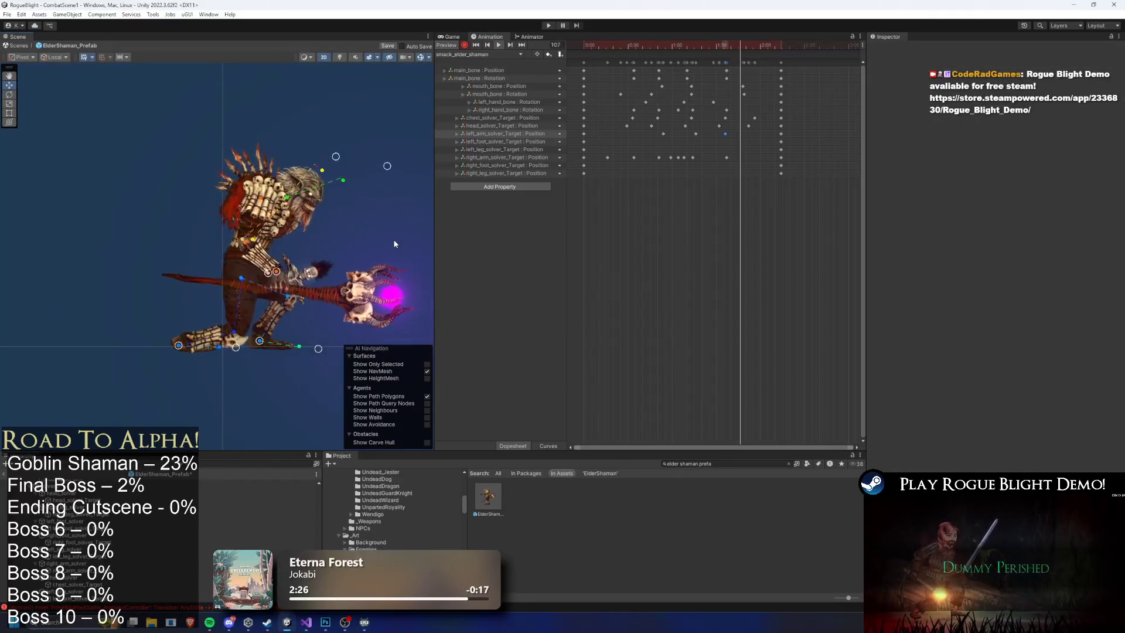
{"action": "left_click", "coordinate": [736, 49]}
{"action": "mouse_move", "coordinate": [736, 50]}
{"action": "left_mouse_down"}
{"action": "mouse_move", "coordinate": [762, 49]}
{"action": "mouse_move", "coordinate": [725, 59]}
{"action": "left_mouse_up"}
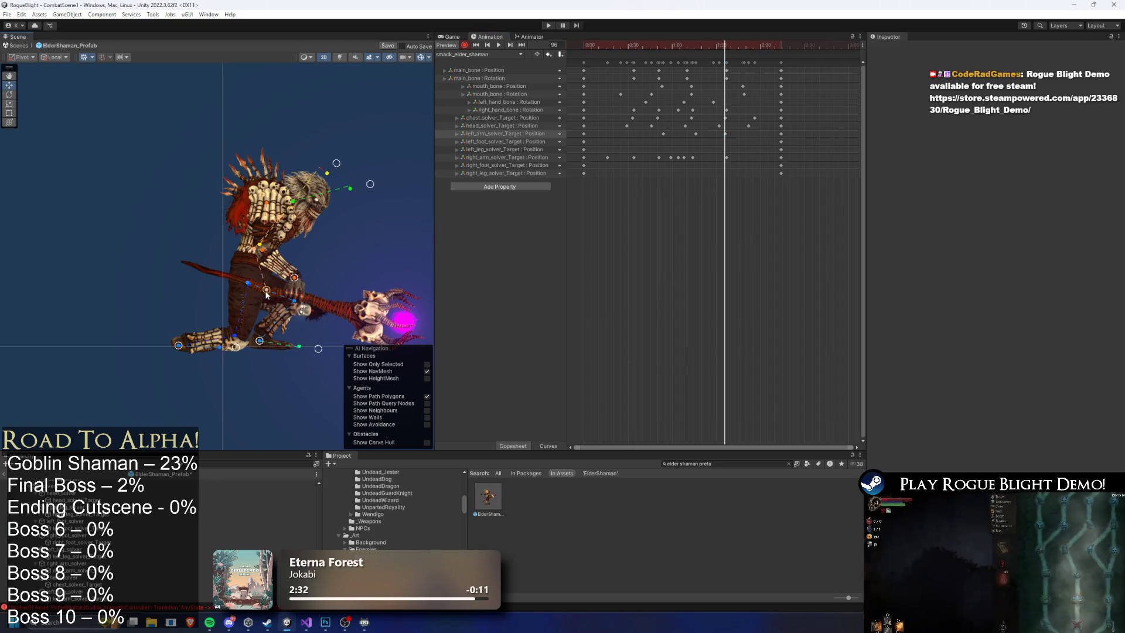
{"action": "left_click", "coordinate": [627, 46]}
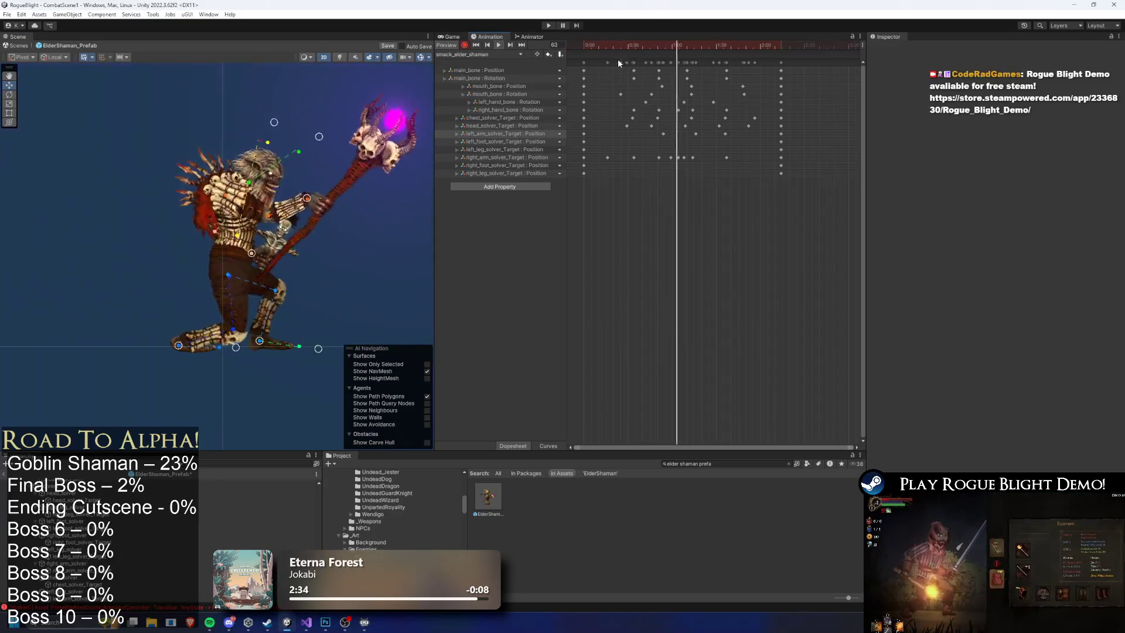
{"action": "left_click", "coordinate": [697, 49]}
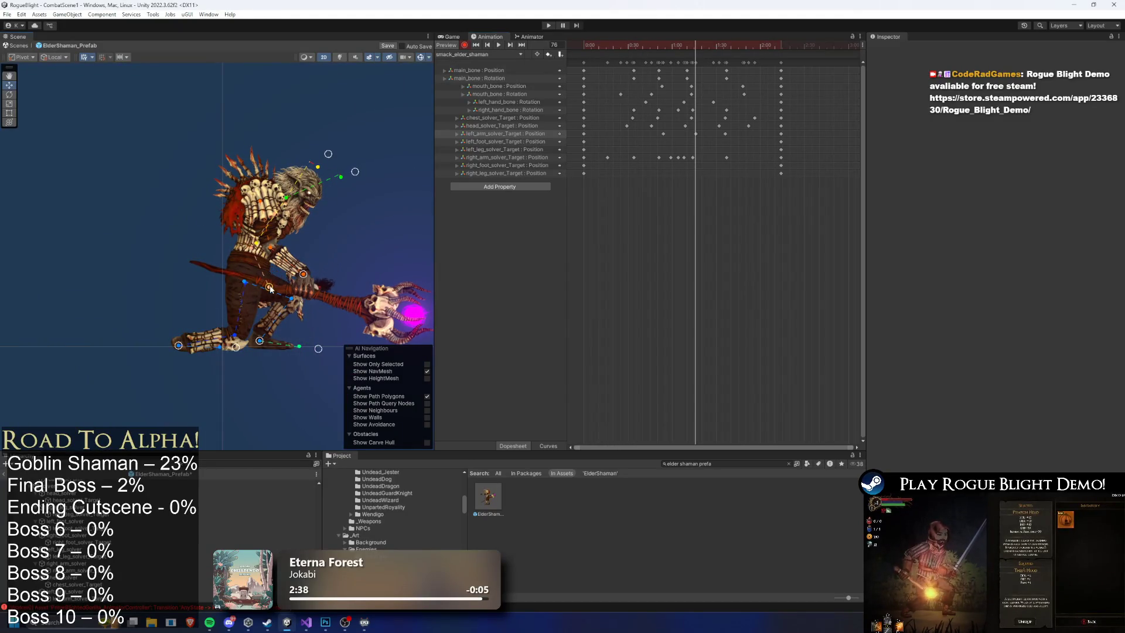
{"action": "key", "text": "space"}
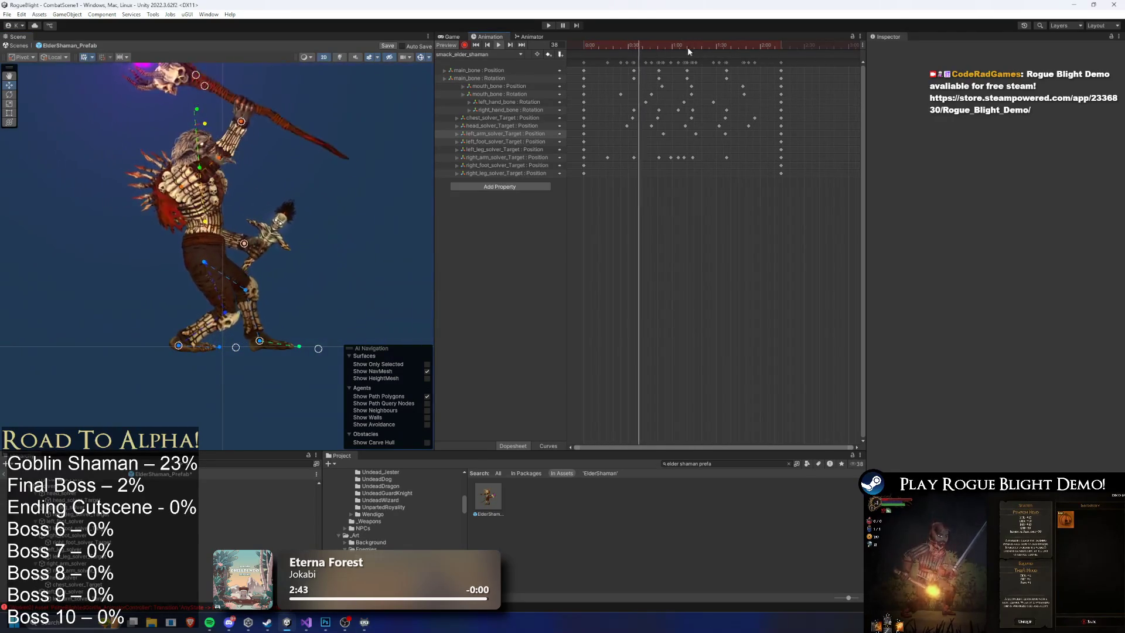
Lower the left arm to key it at frame 119, then fine-tune that key's timing.
{"action": "left_click", "coordinate": [735, 45]}
{"action": "left_click_drag", "start_coordinate": [736, 45], "coordinate": [758, 47]}
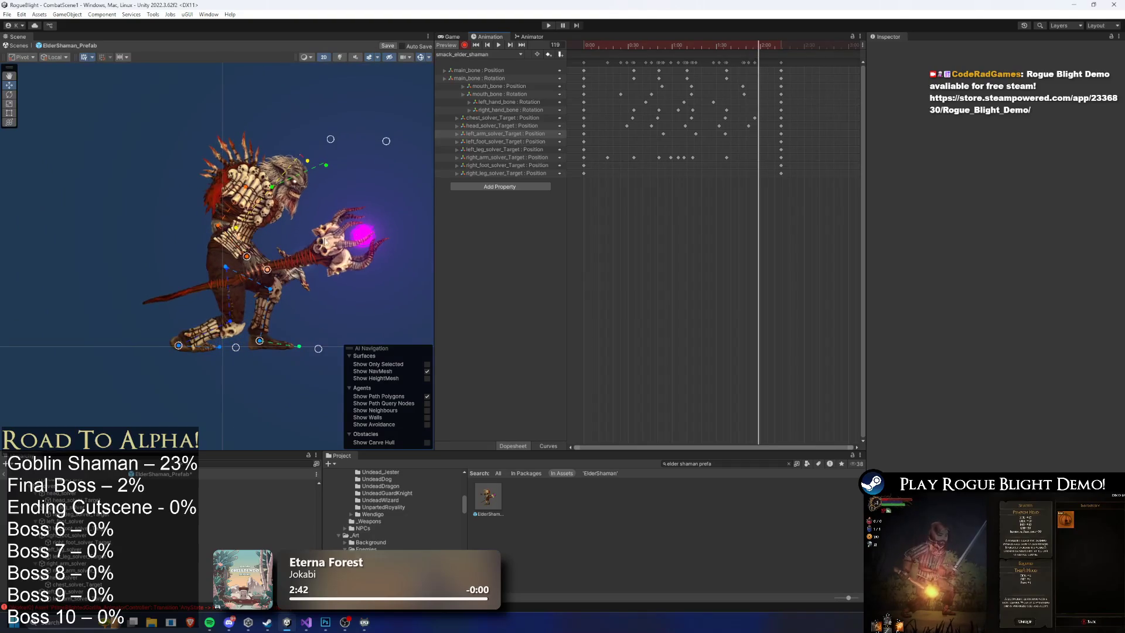
{"action": "left_click_drag", "start_coordinate": [272, 272], "coordinate": [262, 287]}
{"action": "key", "text": "space"}
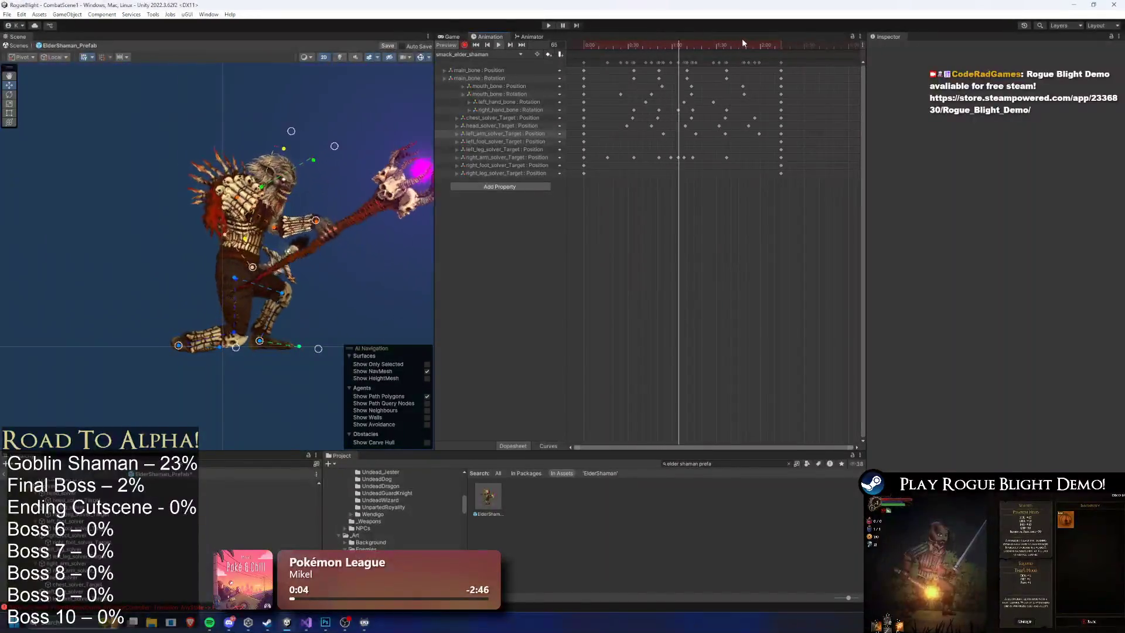
{"action": "left_click_drag", "start_coordinate": [758, 134], "coordinate": [745, 135]}
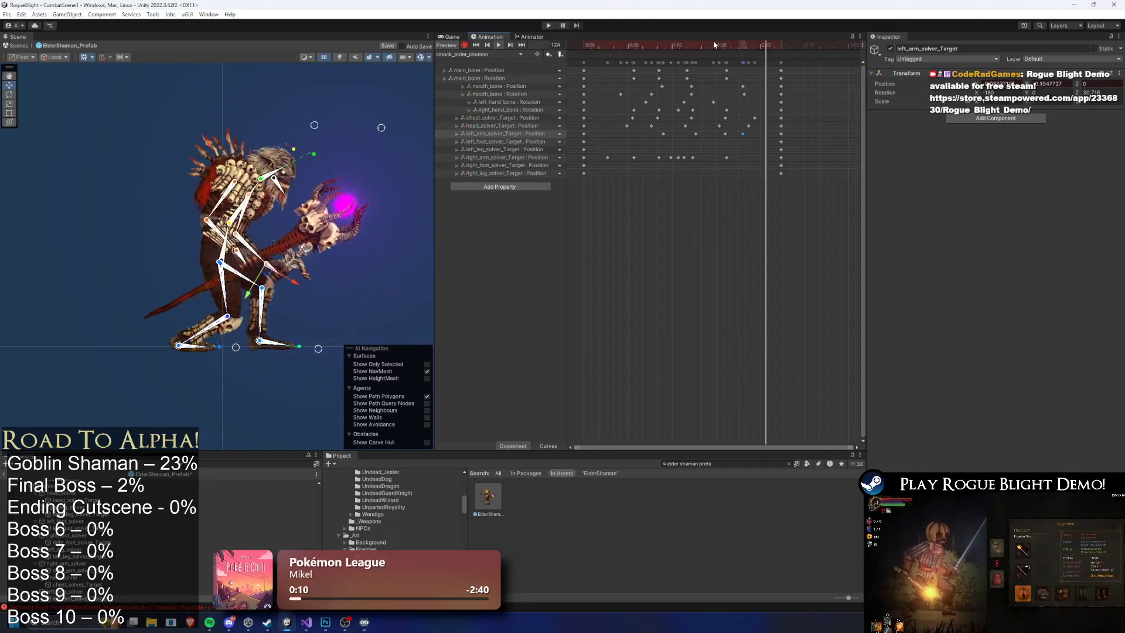
{"action": "left_click_drag", "start_coordinate": [743, 134], "coordinate": [755, 134]}
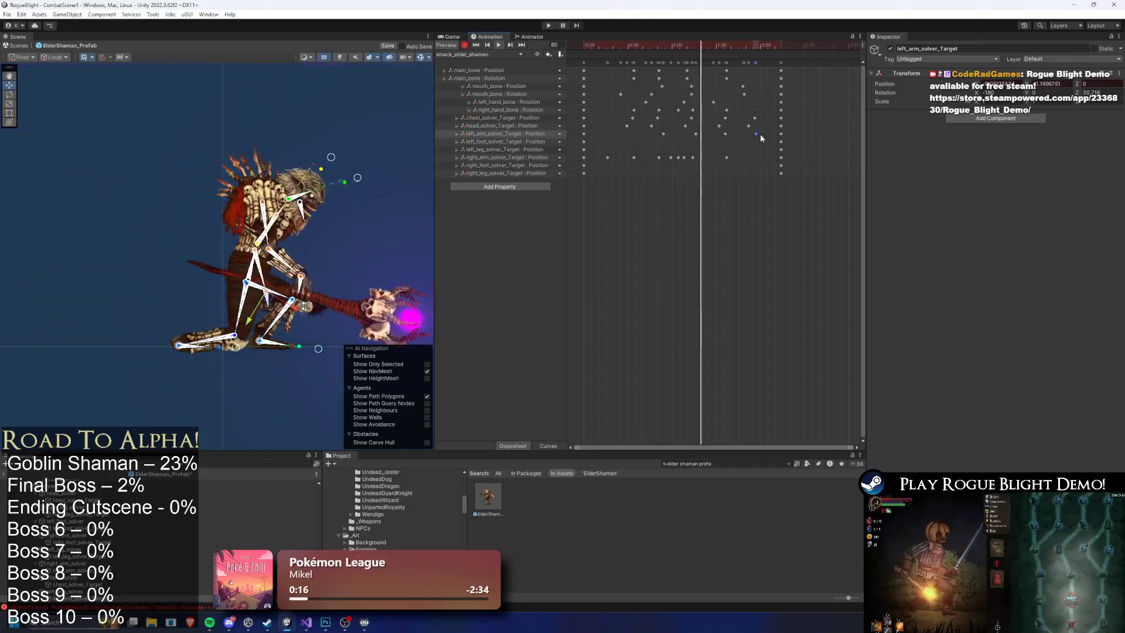
{"action": "left_click_drag", "start_coordinate": [756, 133], "coordinate": [748, 135]}
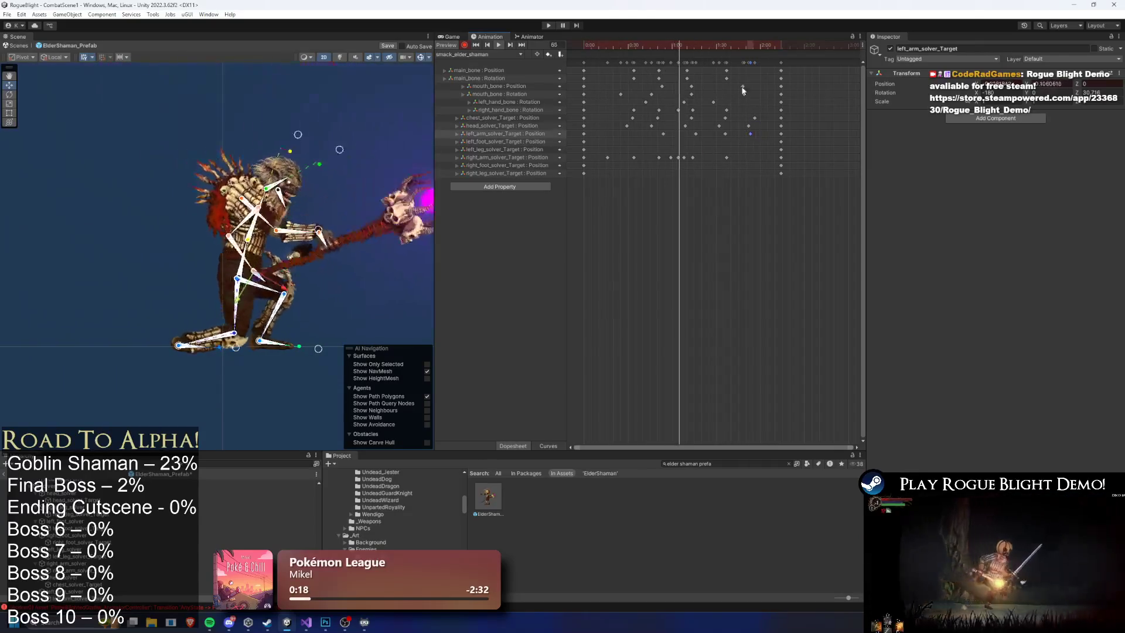
Check frame 105 with the left hand bone selected and pick a left hand rotation key.
{"action": "left_click", "coordinate": [739, 45]}
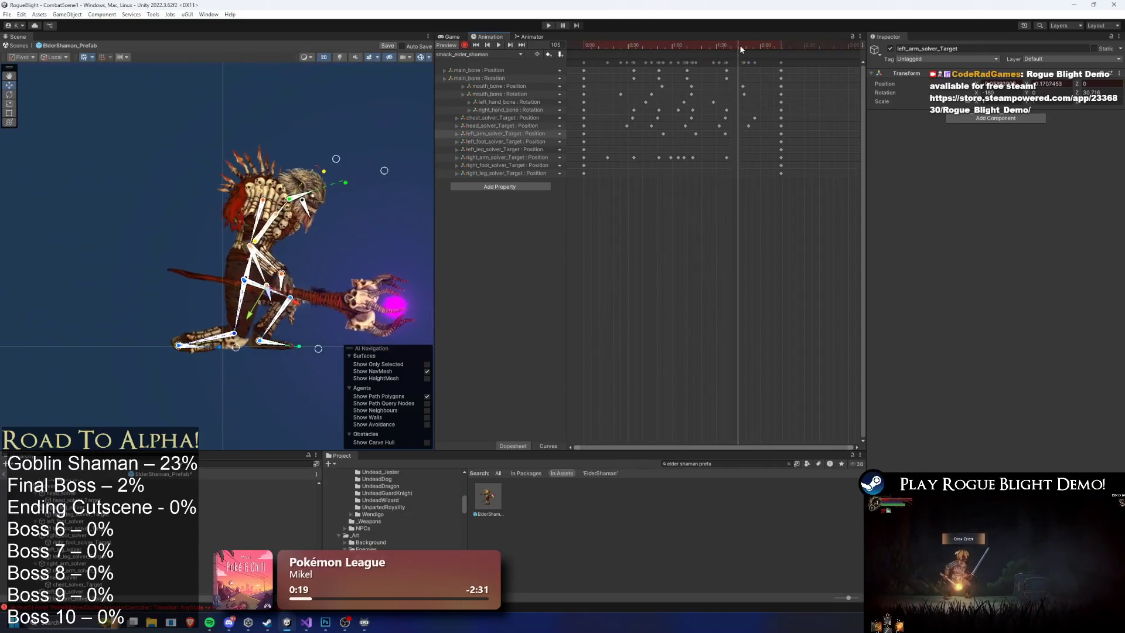
{"action": "left_click", "coordinate": [264, 287]}
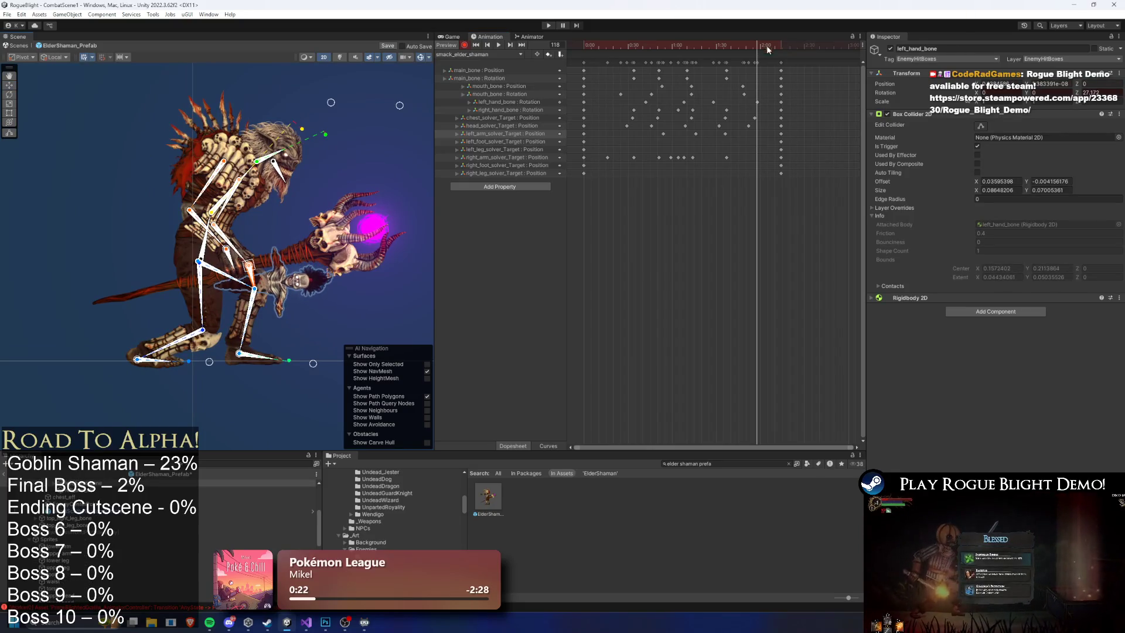
{"action": "key", "text": "space"}
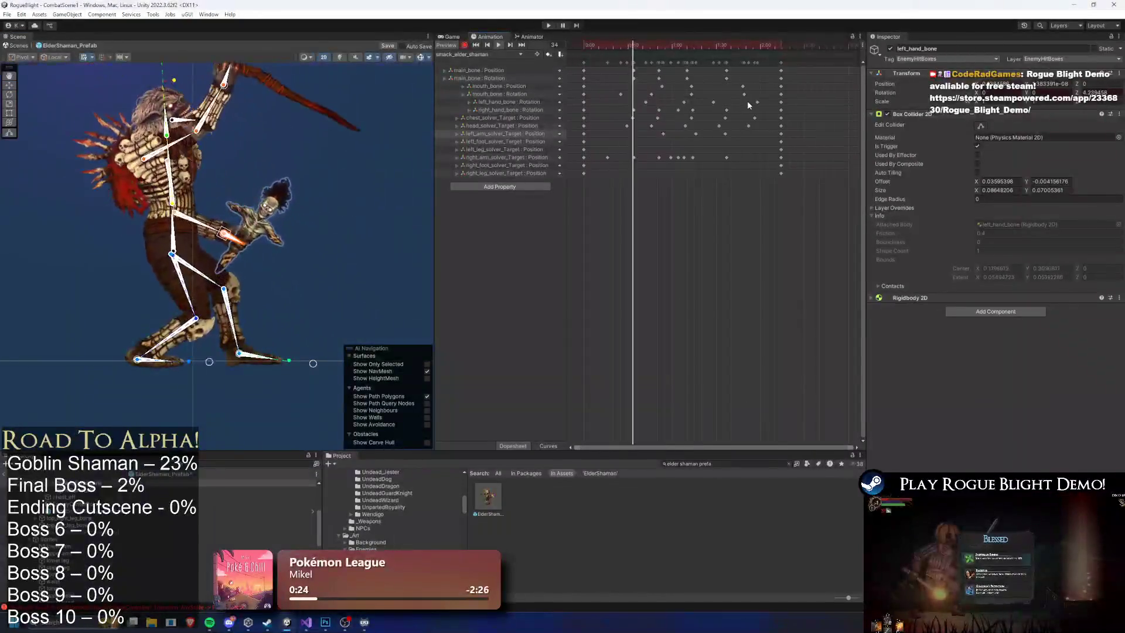
{"action": "left_click", "coordinate": [751, 101]}
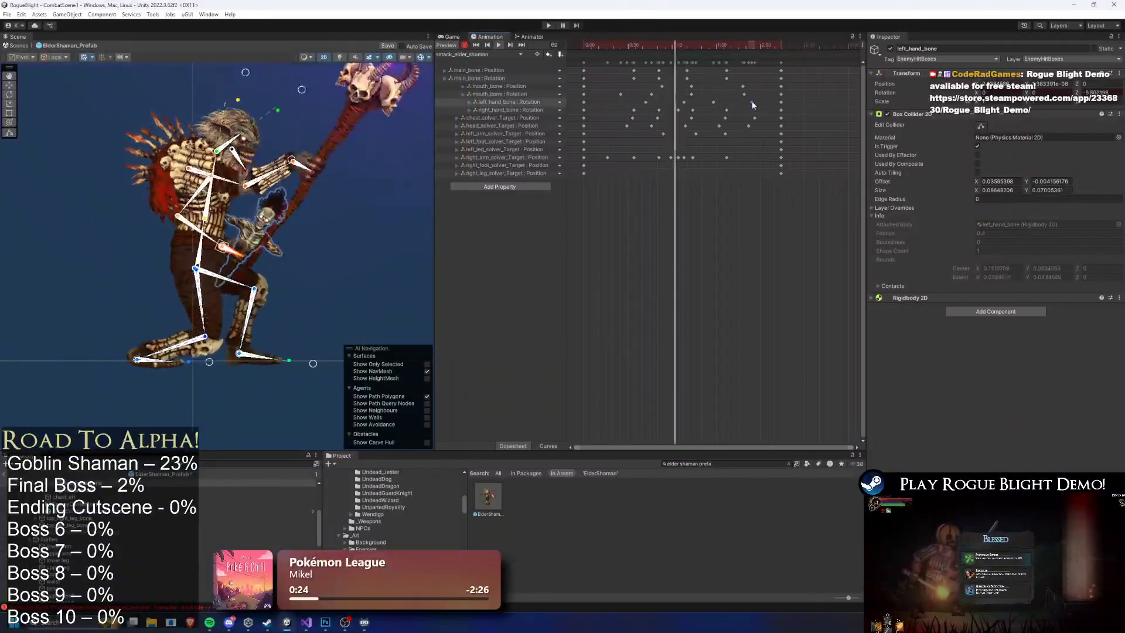
{"action": "left_click", "coordinate": [364, 184]}
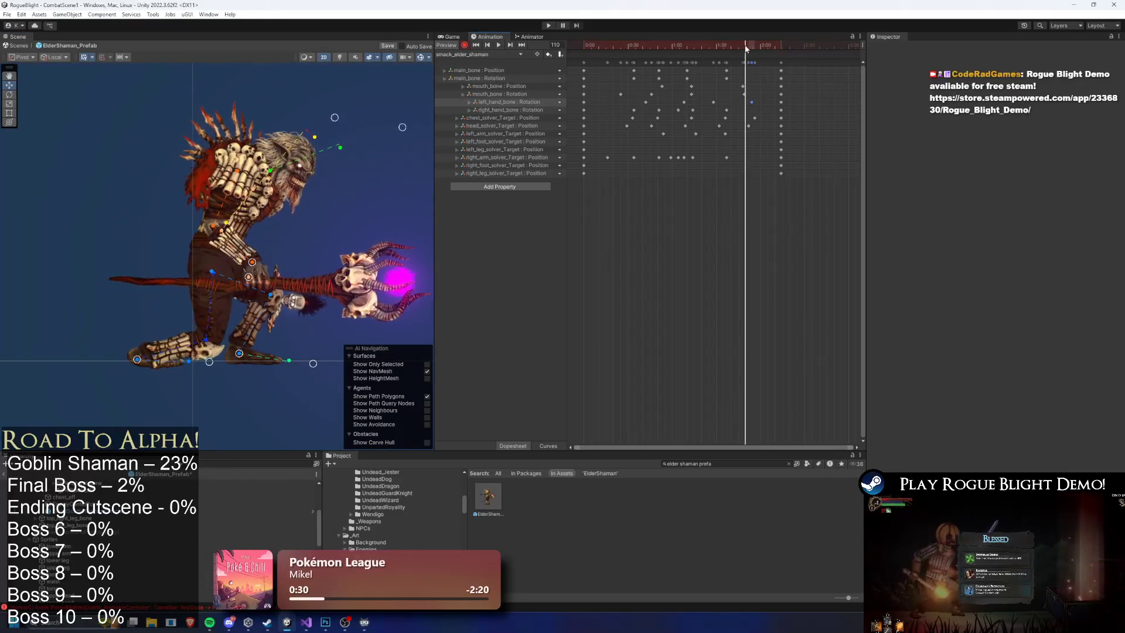
Move a late left_hand_bone key later in time.
{"action": "left_click", "coordinate": [742, 101]}
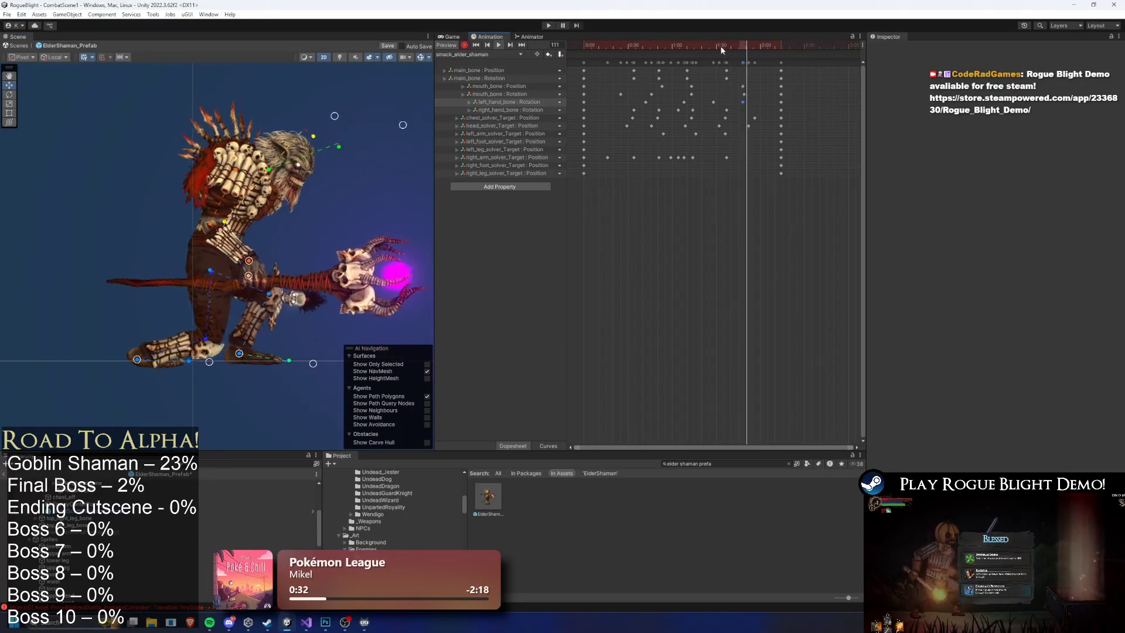
{"action": "mouse_move", "coordinate": [738, 107]}
{"action": "left_mouse_down"}
{"action": "mouse_move", "coordinate": [762, 108]}
{"action": "mouse_move", "coordinate": [751, 106]}
{"action": "left_mouse_up"}
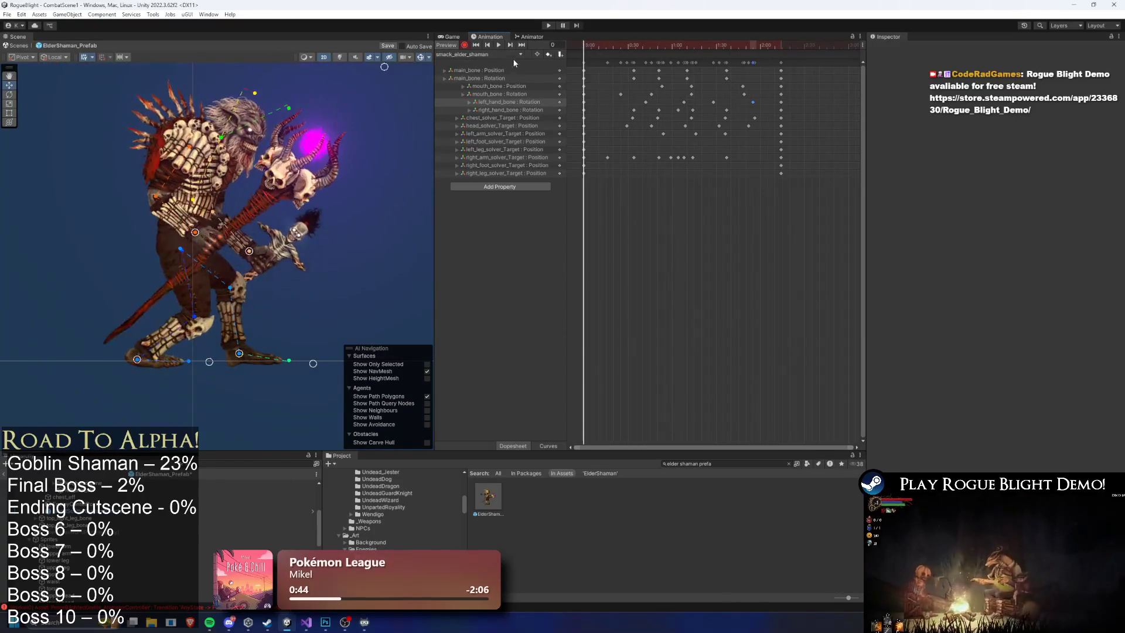
{"action": "left_click_drag", "start_coordinate": [599, 44], "coordinate": [635, 50]}
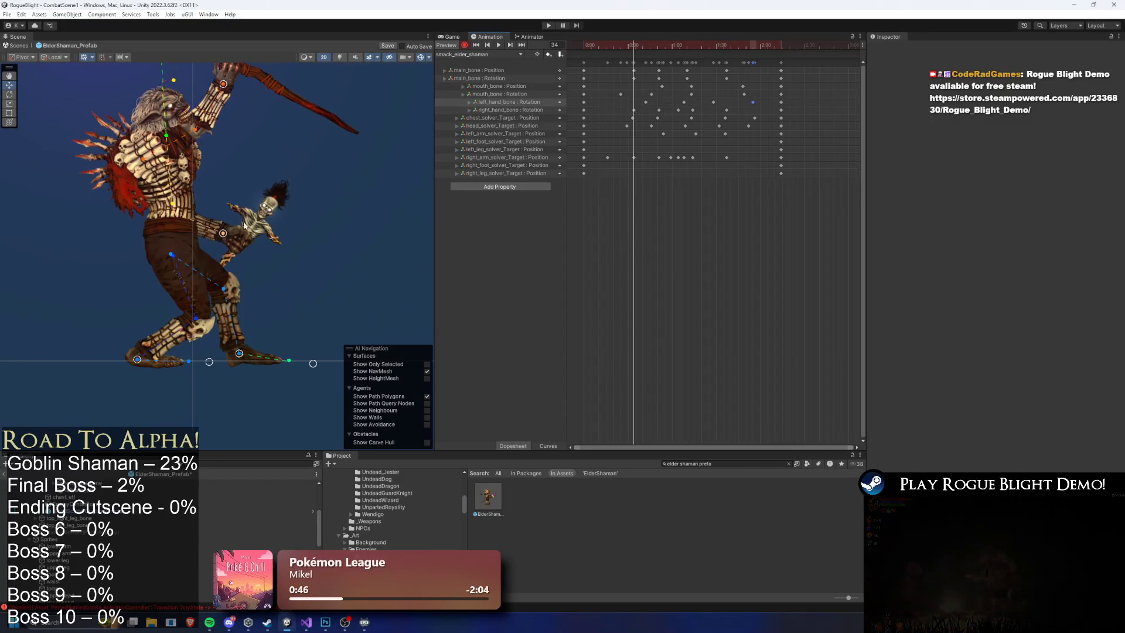
Reposition the hand gripping the skeleton minion near frame 35, replay, and select the closing keys.
{"action": "left_click_drag", "start_coordinate": [222, 235], "coordinate": [209, 228]}
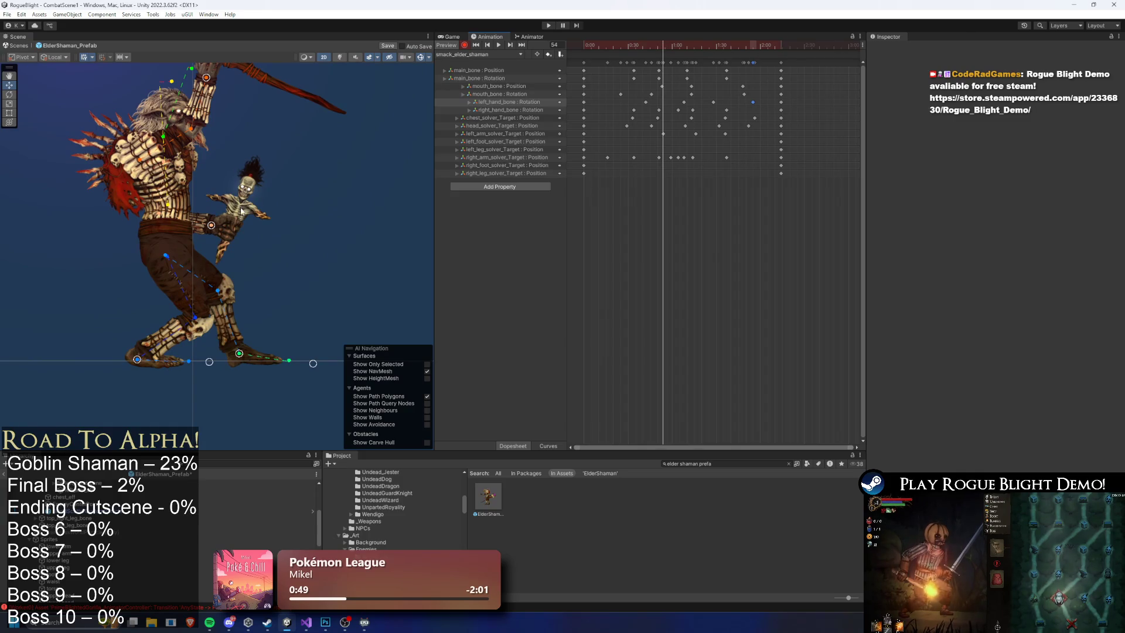
{"action": "left_click_drag", "start_coordinate": [613, 45], "coordinate": [571, 44]}
{"action": "key", "text": "space"}
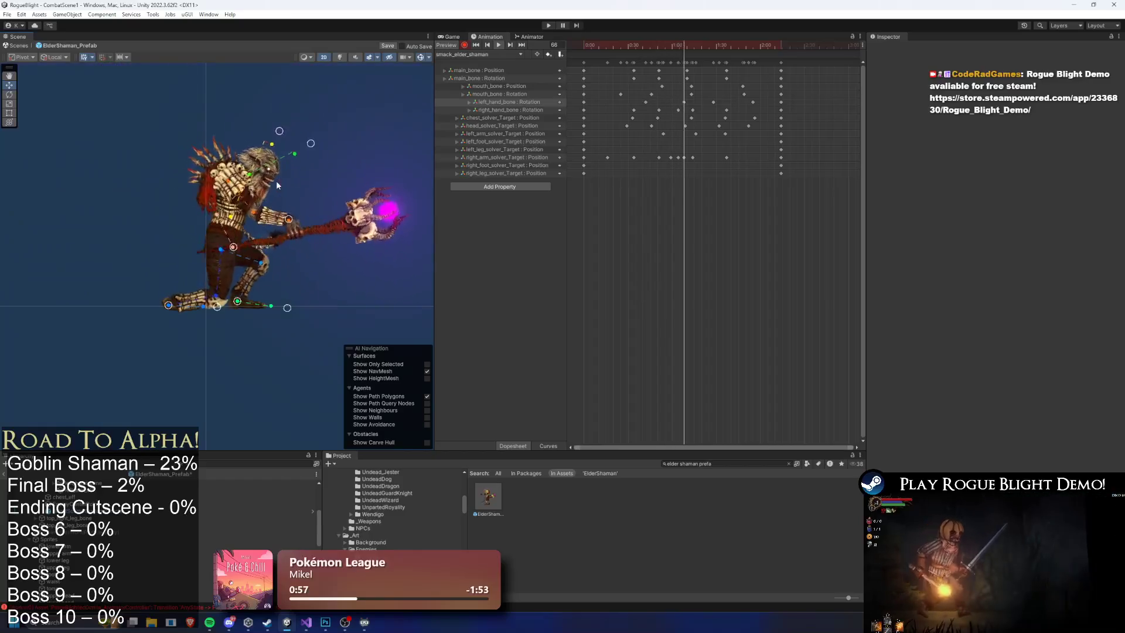
{"action": "mouse_move", "coordinate": [797, 72]}
{"action": "left_mouse_down"}
{"action": "mouse_move", "coordinate": [722, 65]}
{"action": "mouse_move", "coordinate": [795, 74]}
{"action": "left_mouse_up"}
{"action": "left_click", "coordinate": [305, 138]}
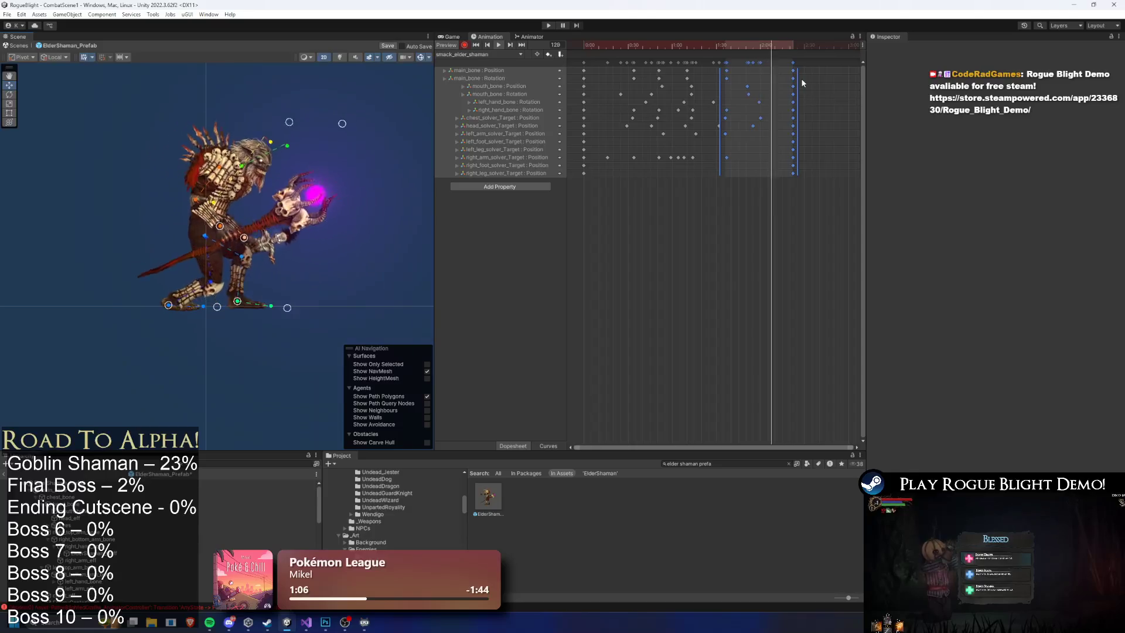
Compress the selected closing keys, spread them slightly wider, and check poses at frames 74–83.
{"action": "left_click_drag", "start_coordinate": [797, 88], "coordinate": [772, 89]}
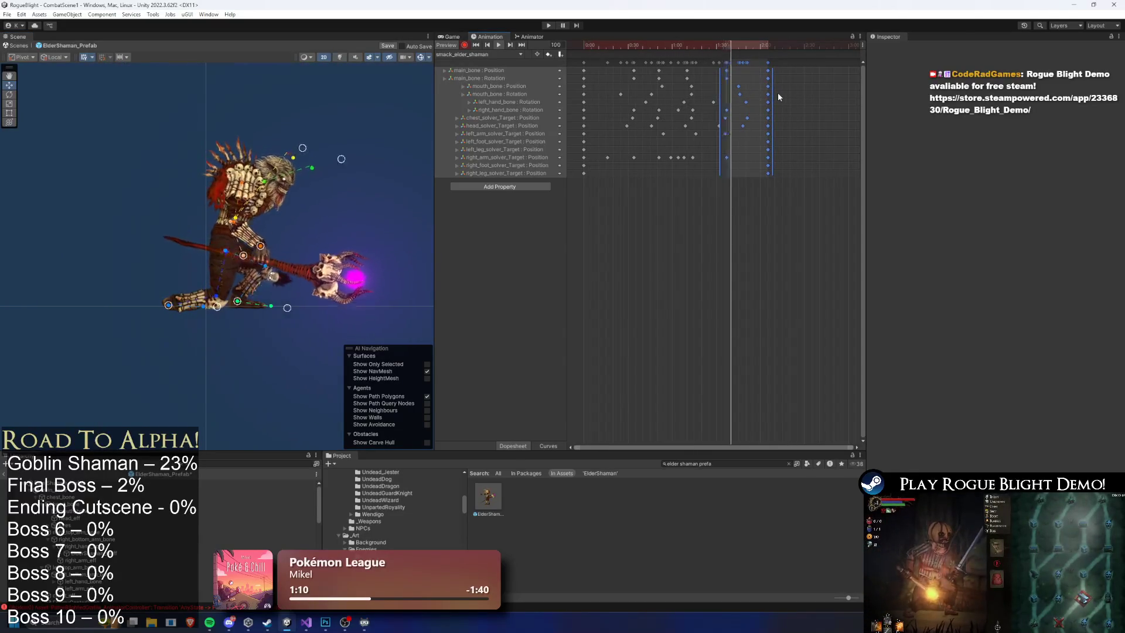
{"action": "left_click_drag", "start_coordinate": [772, 90], "coordinate": [783, 90]}
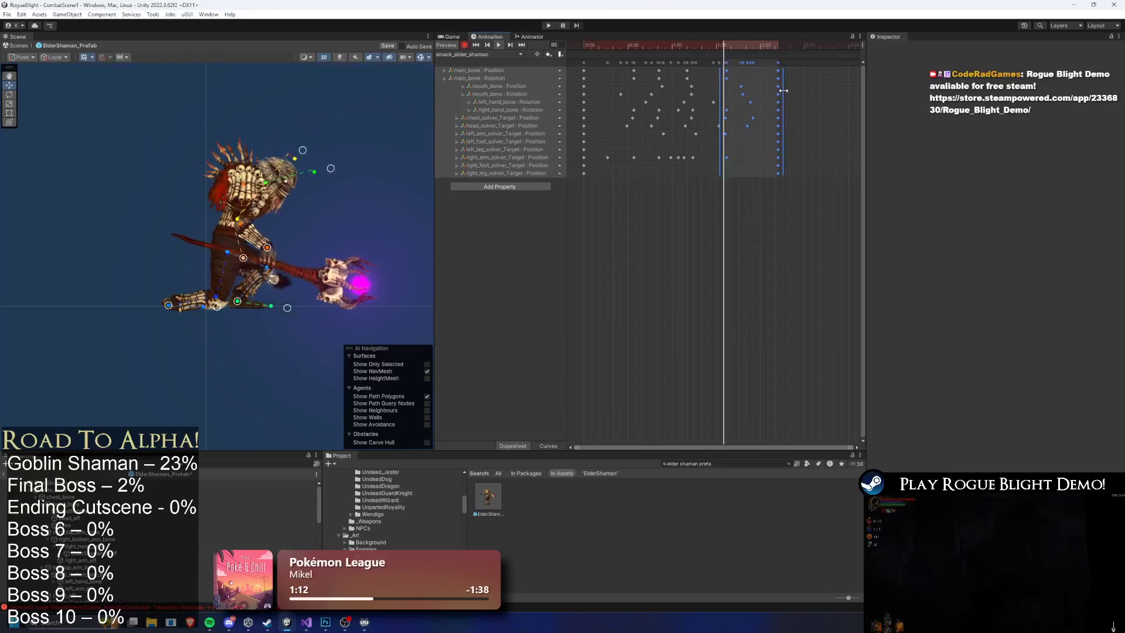
{"action": "mouse_move", "coordinate": [669, 44]}
{"action": "left_mouse_down"}
{"action": "mouse_move", "coordinate": [760, 44]}
{"action": "mouse_move", "coordinate": [468, 54]}
{"action": "left_mouse_up"}
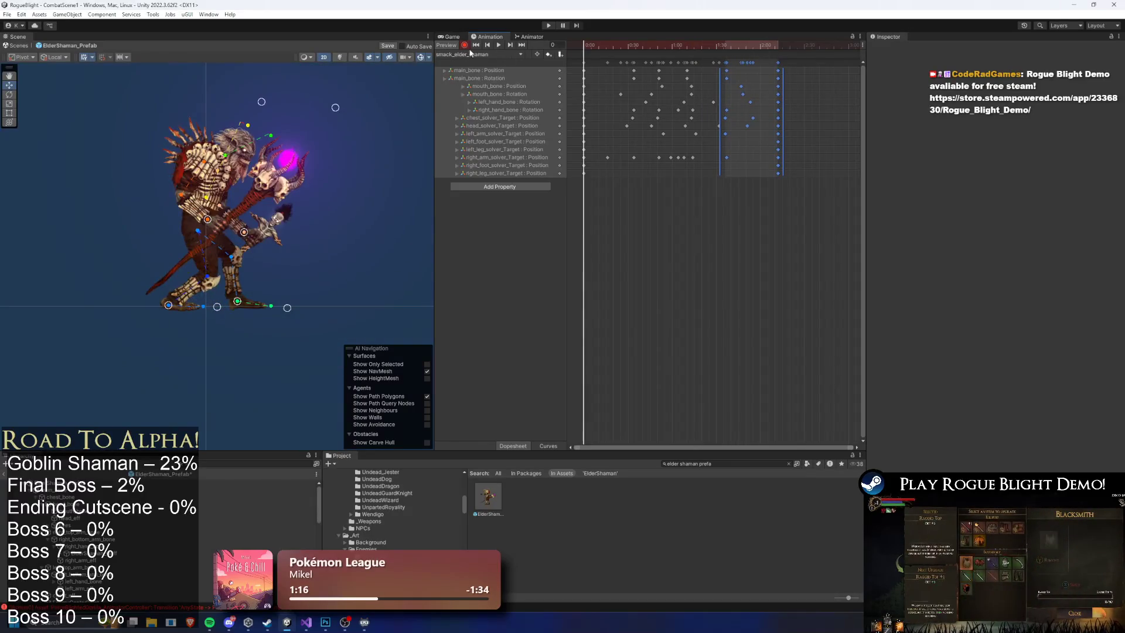
{"action": "left_click", "coordinate": [688, 252]}
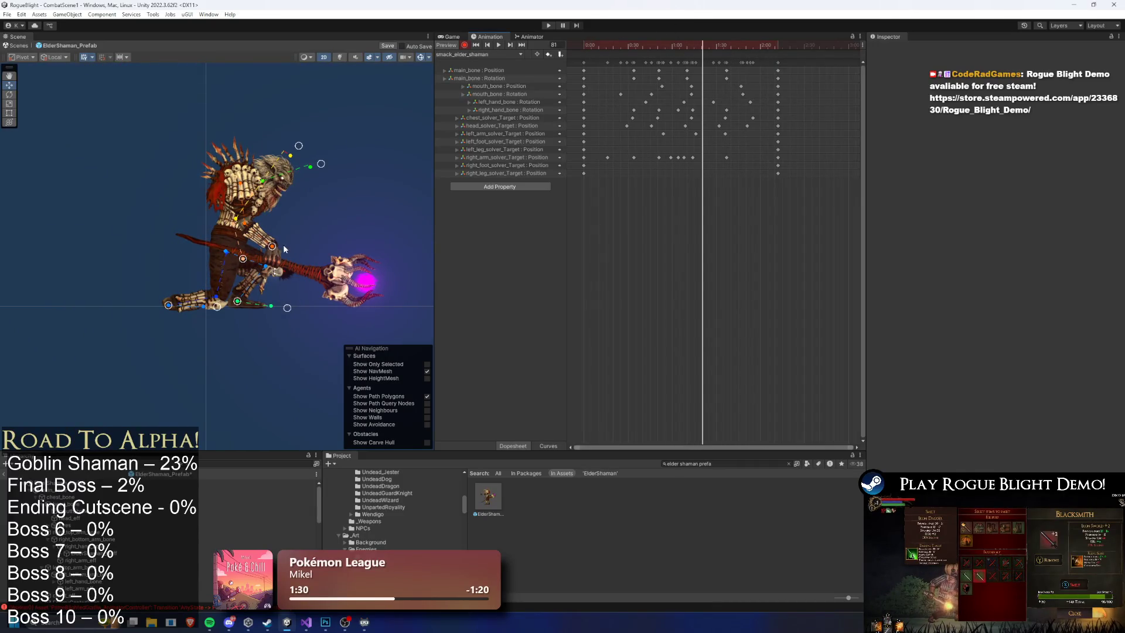
{"action": "left_click_drag", "start_coordinate": [696, 48], "coordinate": [706, 45]}
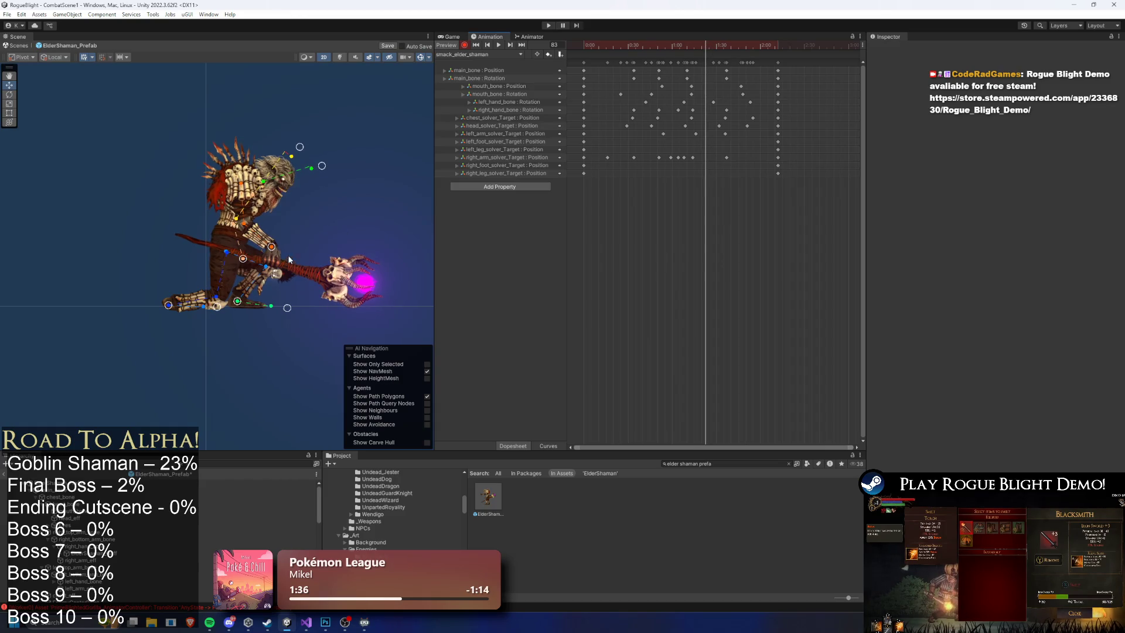
{"action": "left_click_drag", "start_coordinate": [697, 45], "coordinate": [699, 46]}
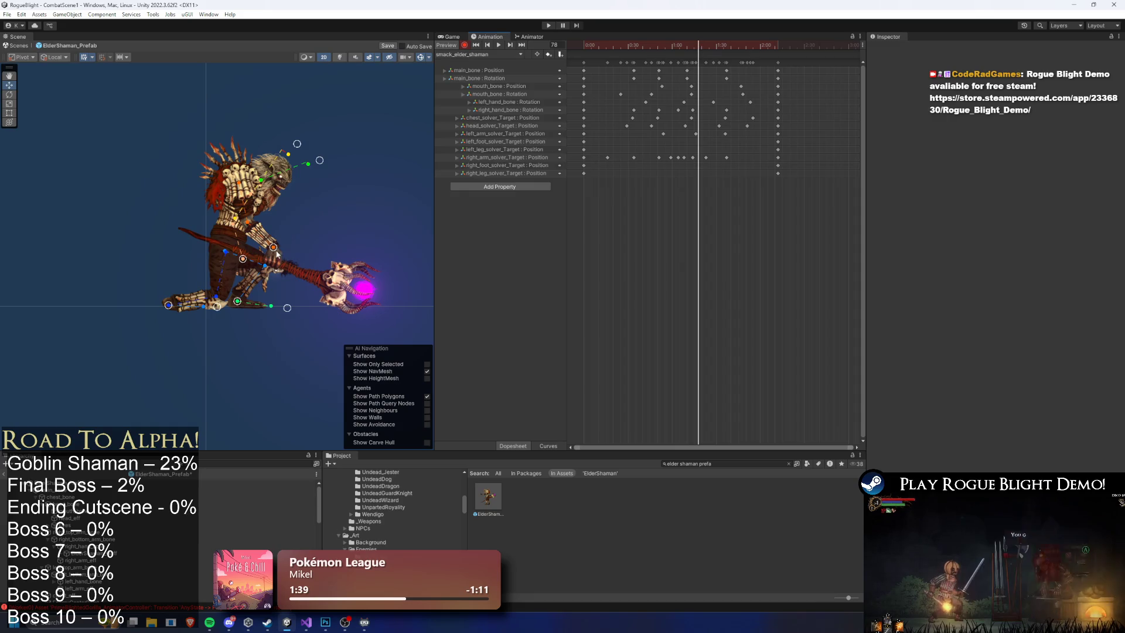
{"action": "key", "text": "space"}
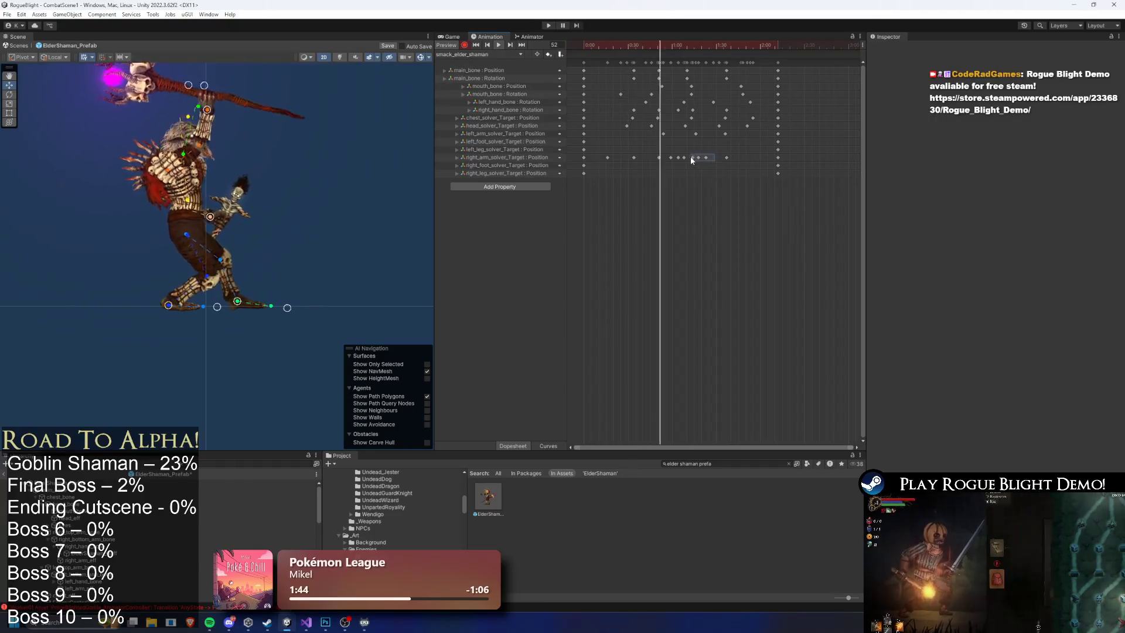
Move a right_arm_solver_Target key later in the clip and review the swing.
{"action": "left_click_drag", "start_coordinate": [687, 153], "coordinate": [714, 157]}
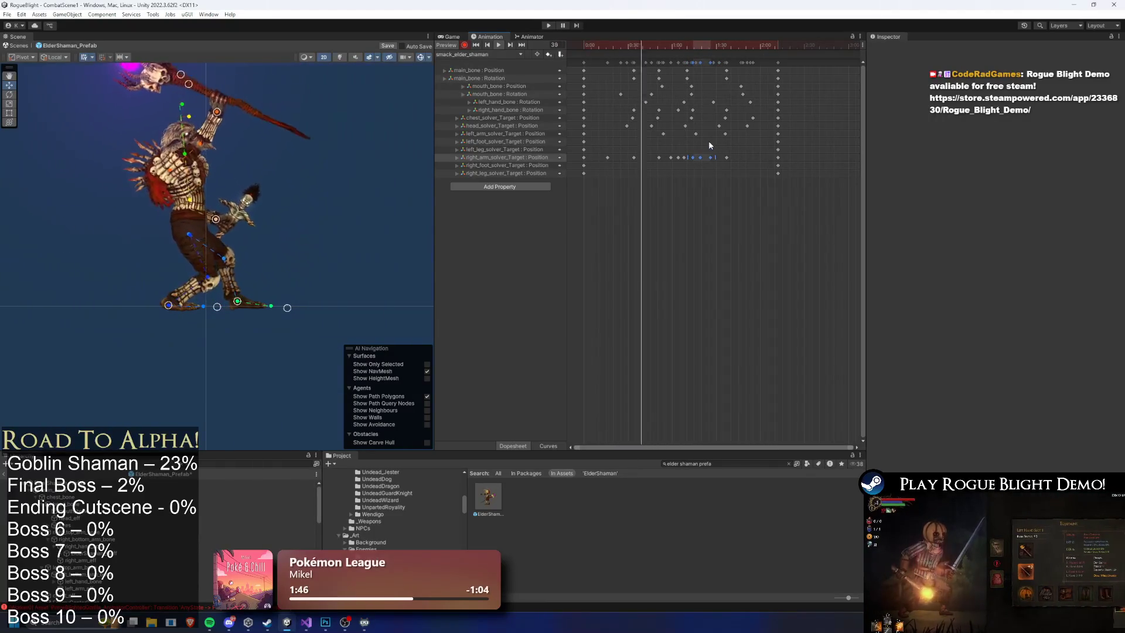
{"action": "left_click", "coordinate": [704, 158]}
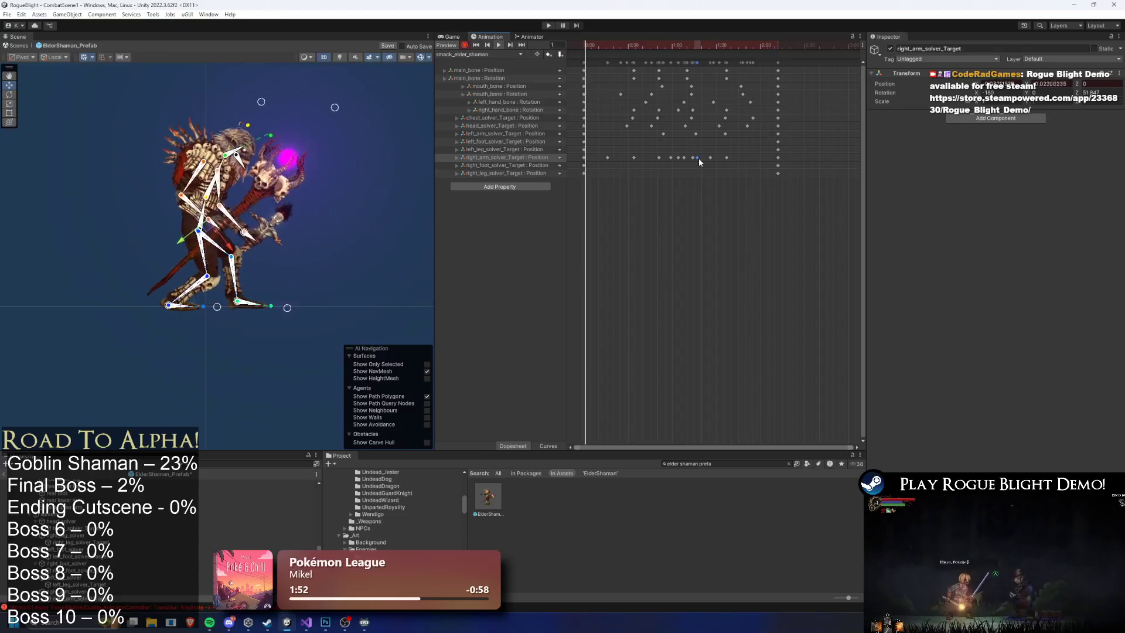
{"action": "left_click_drag", "start_coordinate": [700, 159], "coordinate": [701, 156]}
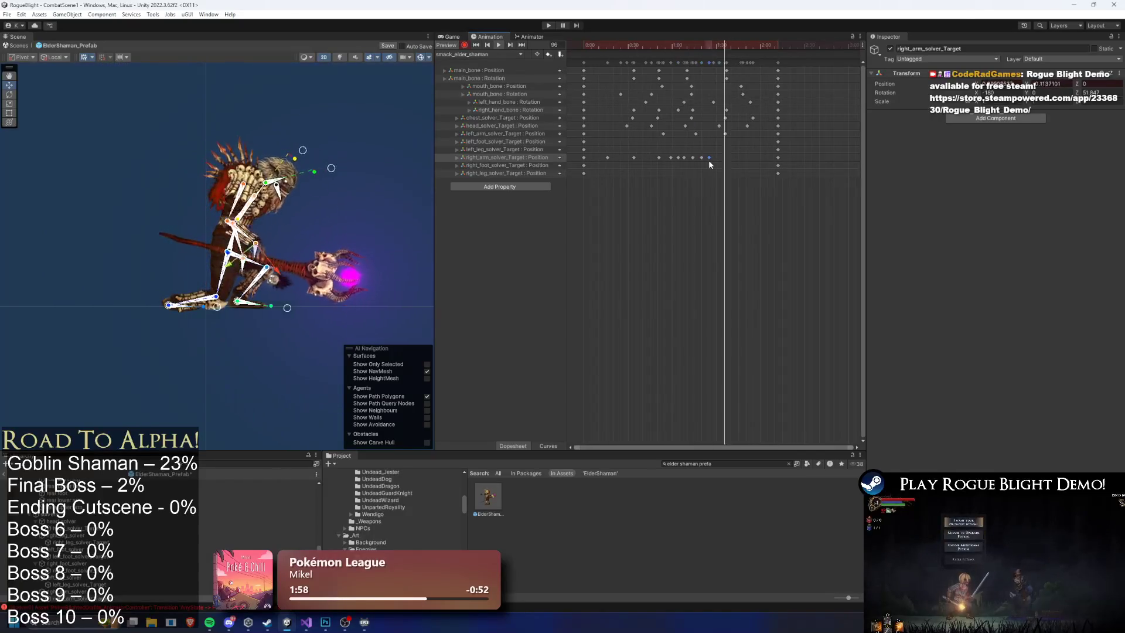
{"action": "left_click_drag", "start_coordinate": [709, 159], "coordinate": [722, 159]}
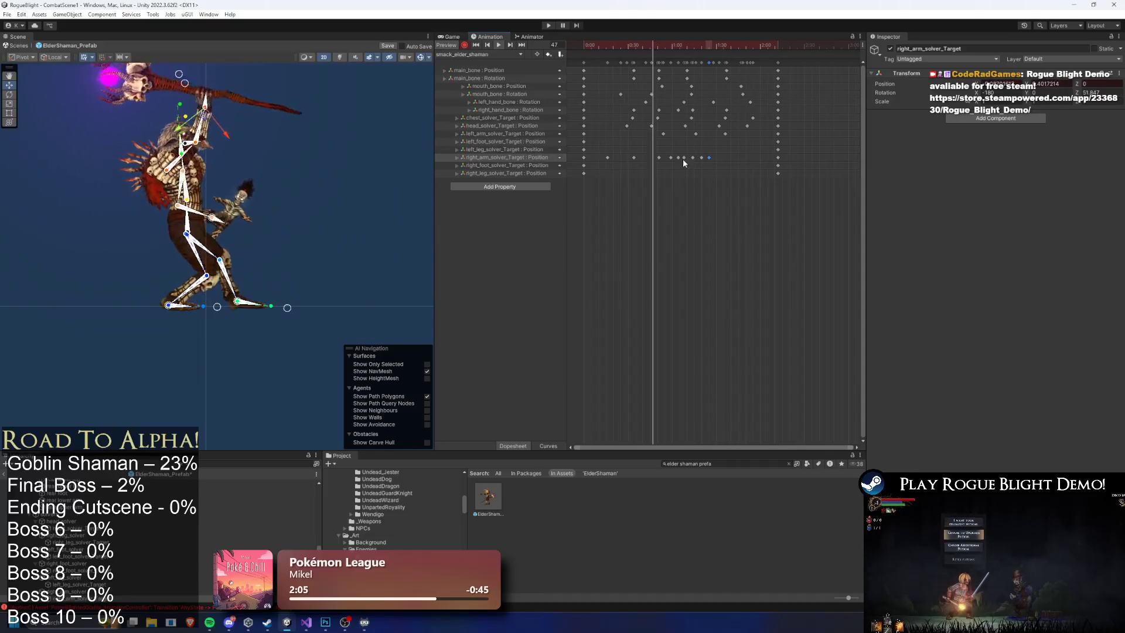
{"action": "left_click_drag", "start_coordinate": [709, 158], "coordinate": [737, 158]}
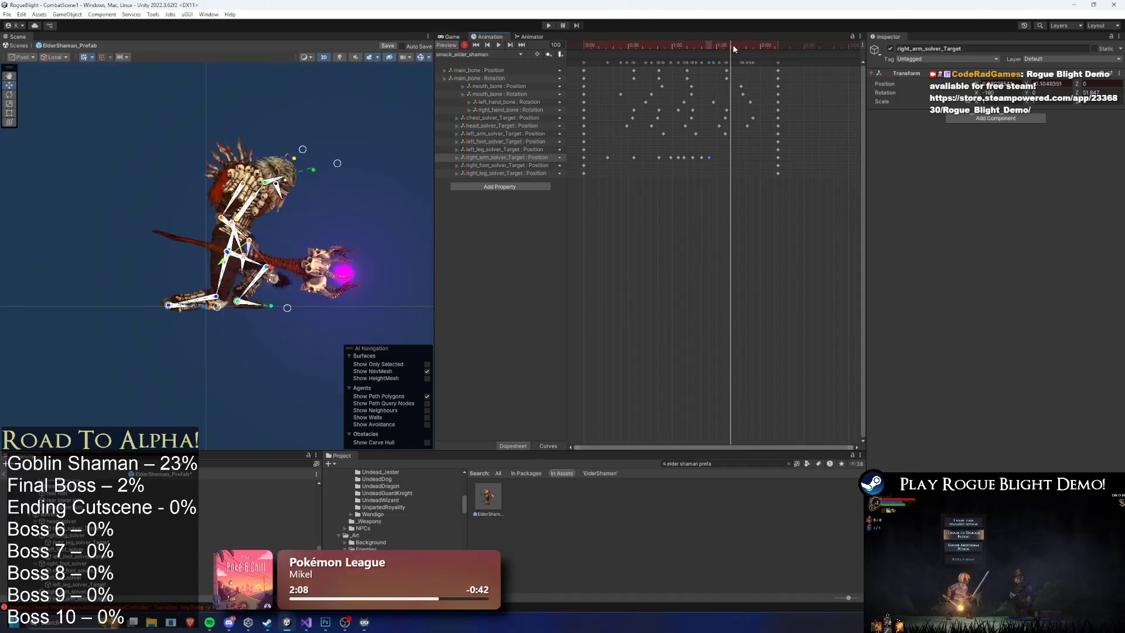
{"action": "left_click", "coordinate": [371, 103]}
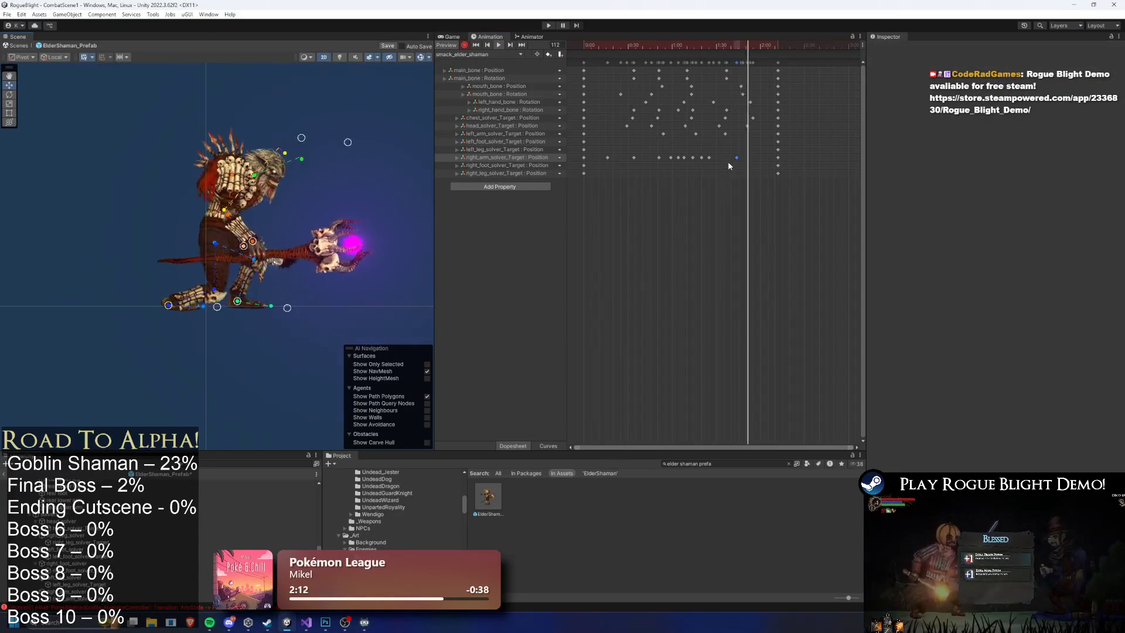
{"action": "left_click_drag", "start_coordinate": [708, 158], "coordinate": [719, 158]}
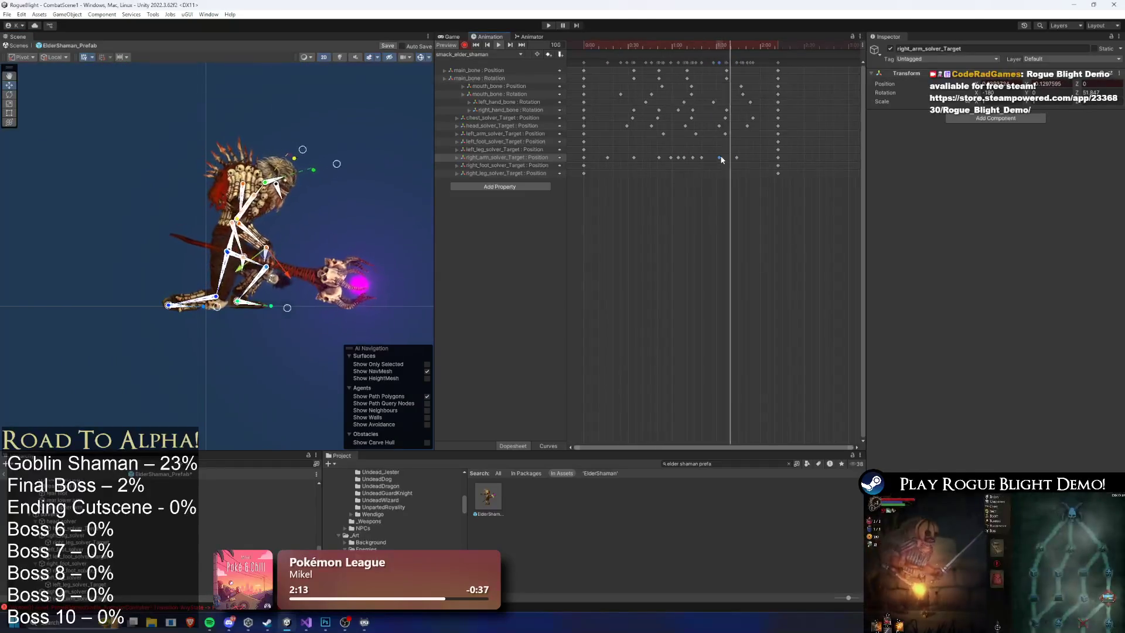
{"action": "mouse_move", "coordinate": [698, 44]}
{"action": "left_mouse_down"}
{"action": "mouse_move", "coordinate": [685, 46]}
{"action": "mouse_move", "coordinate": [733, 45]}
{"action": "mouse_move", "coordinate": [713, 48]}
{"action": "left_mouse_up"}
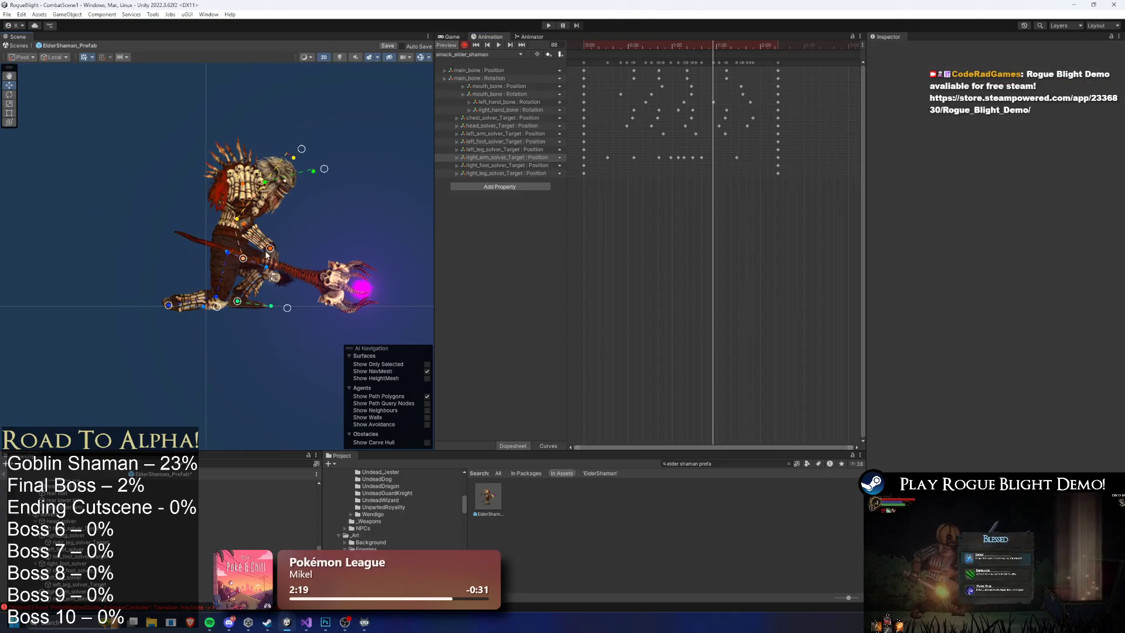
{"action": "key", "text": "space"}
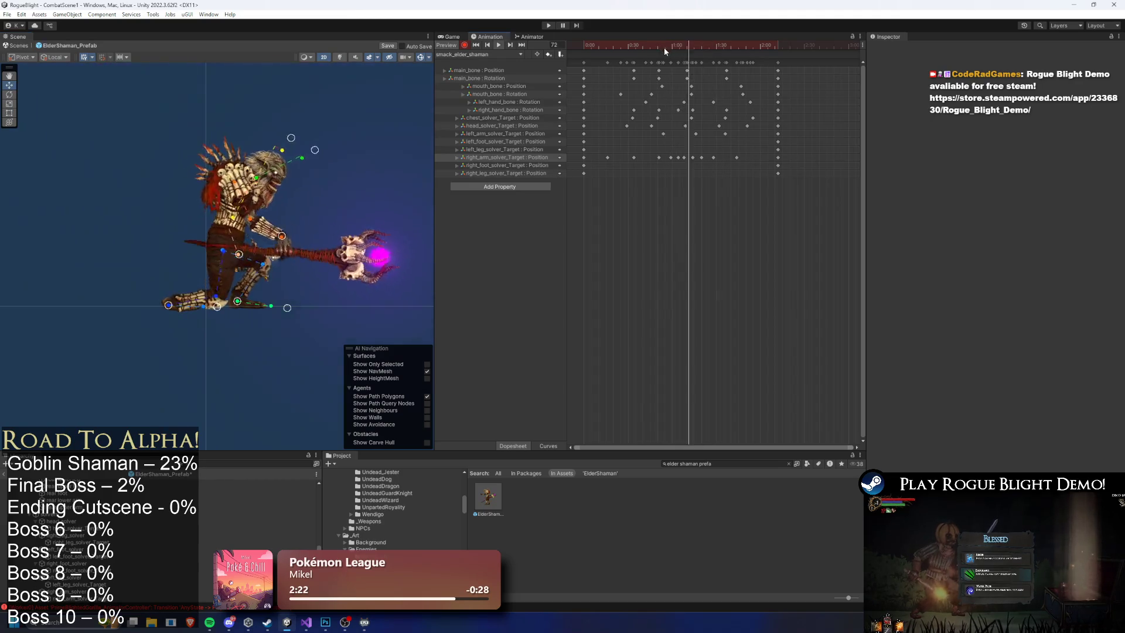
Delete a right-arm keyframe near the clip end and replay the preview.
{"action": "left_click", "coordinate": [712, 158]}
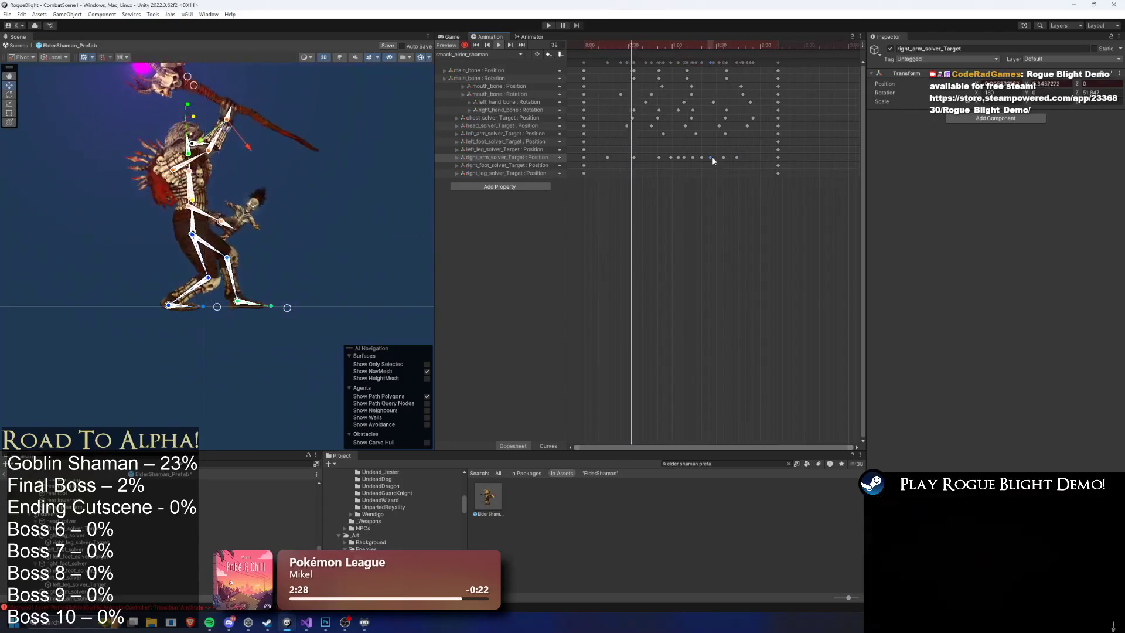
{"action": "left_click_drag", "start_coordinate": [761, 155], "coordinate": [723, 159]}
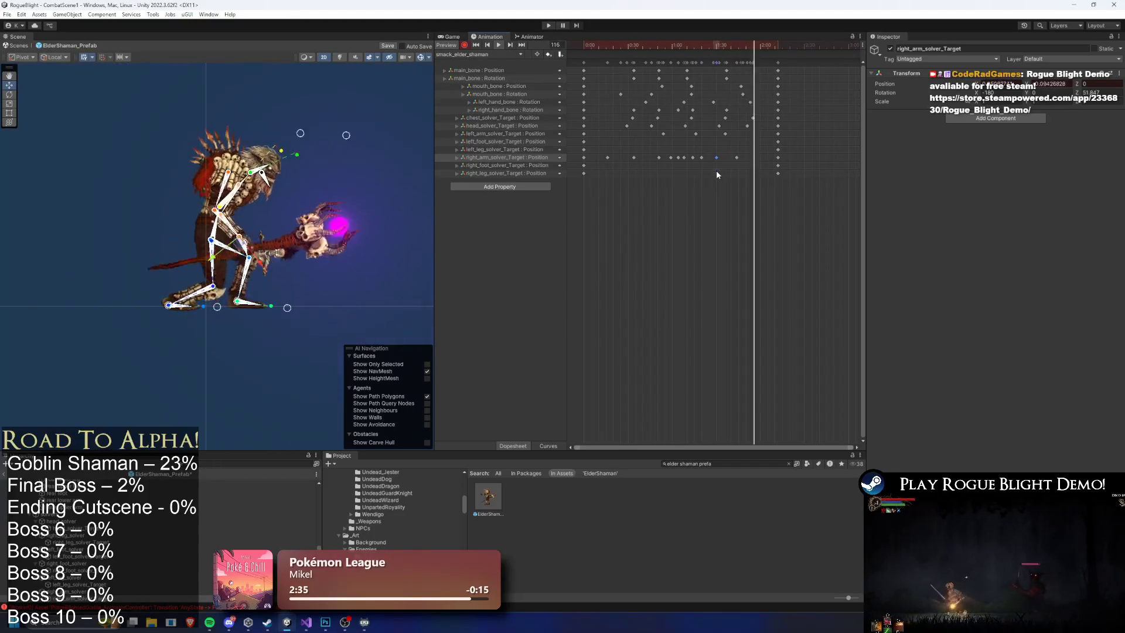
{"action": "left_click_drag", "start_coordinate": [686, 46], "coordinate": [716, 57]}
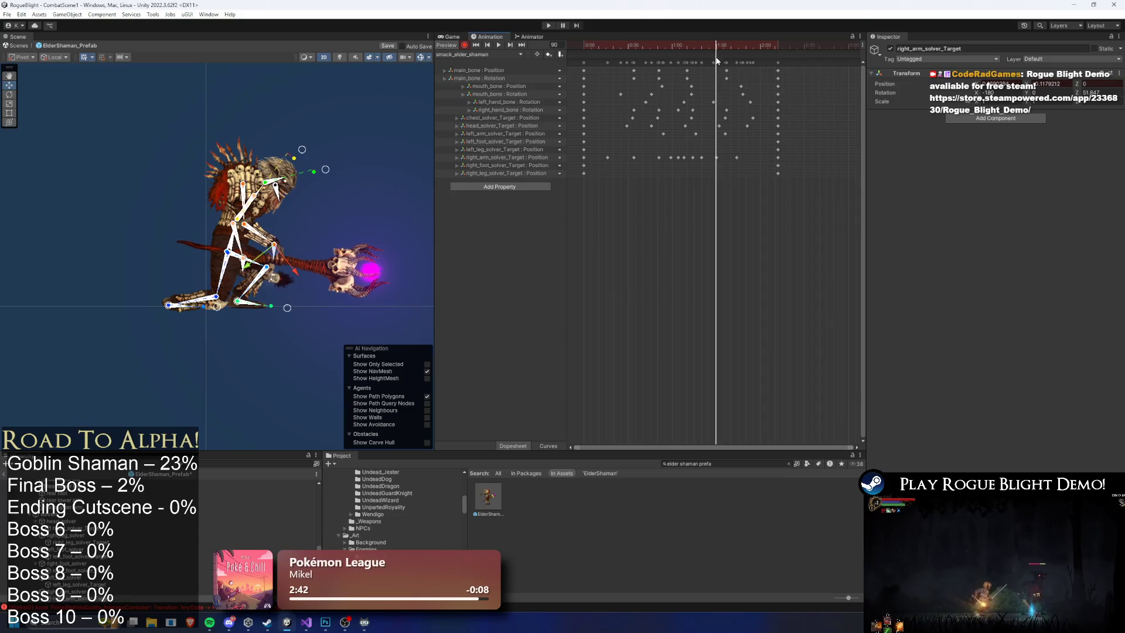
{"action": "key", "text": "Delete"}
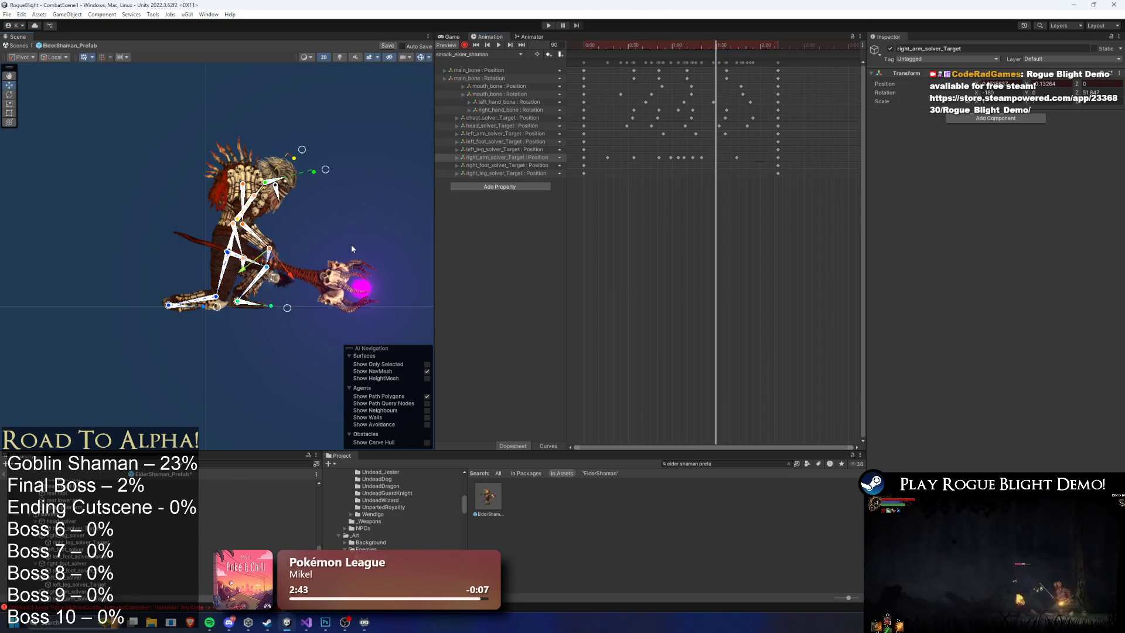
{"action": "left_click", "coordinate": [351, 248]}
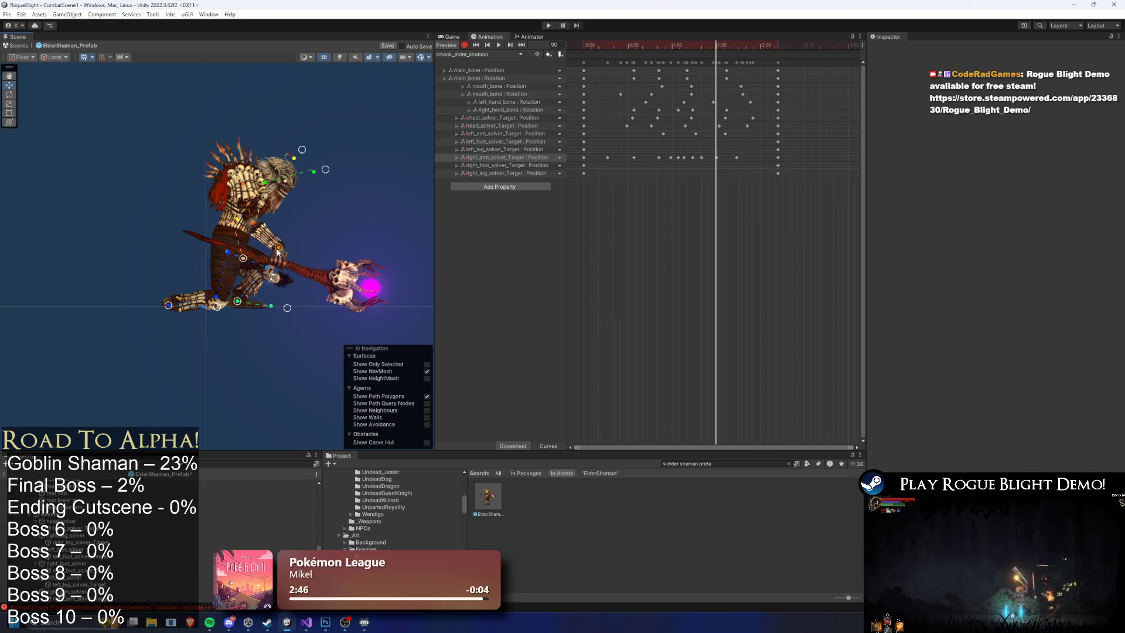
{"action": "key", "text": "space"}
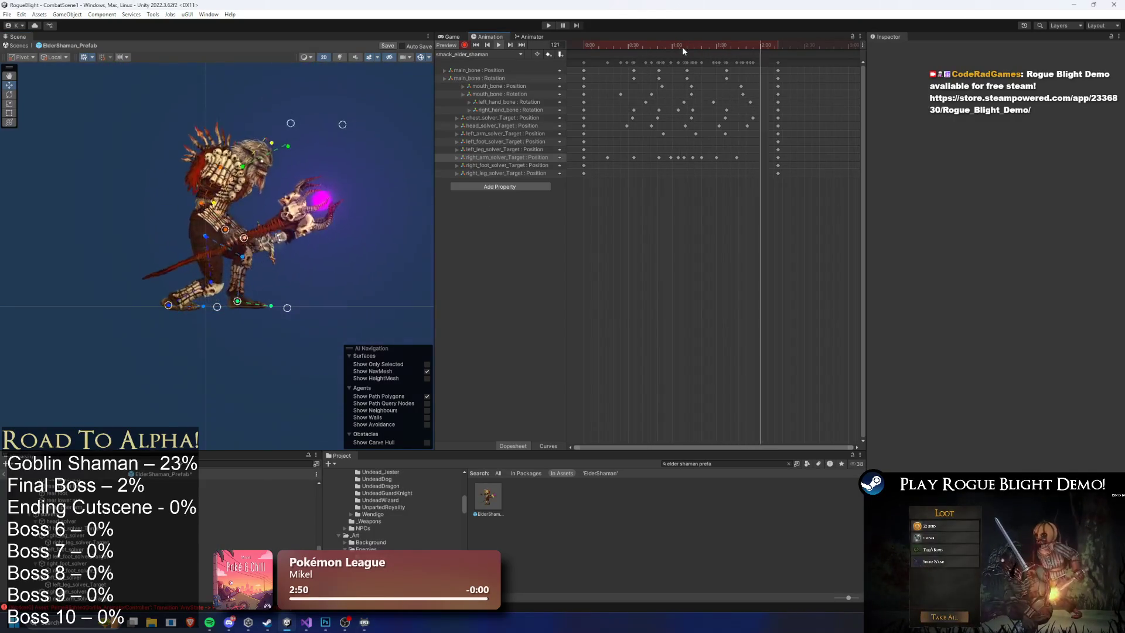
Raise the right arm target at frame 79 and review the swing through frame 93.
{"action": "left_click", "coordinate": [698, 47]}
{"action": "left_click_drag", "start_coordinate": [698, 52], "coordinate": [700, 53]}
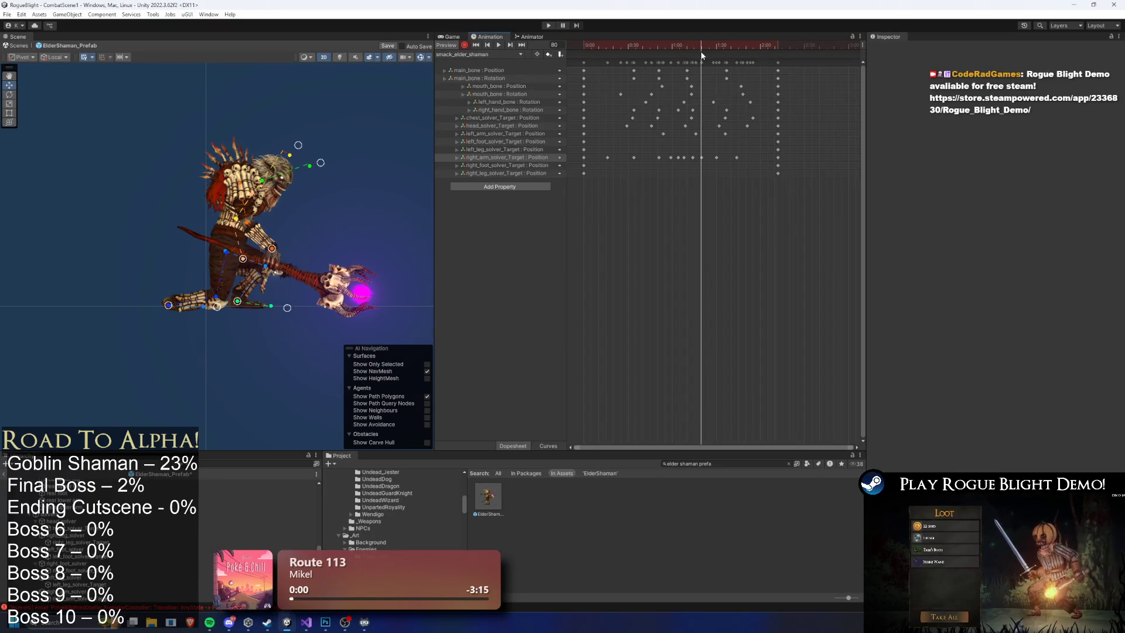
{"action": "left_click_drag", "start_coordinate": [278, 251], "coordinate": [279, 249]}
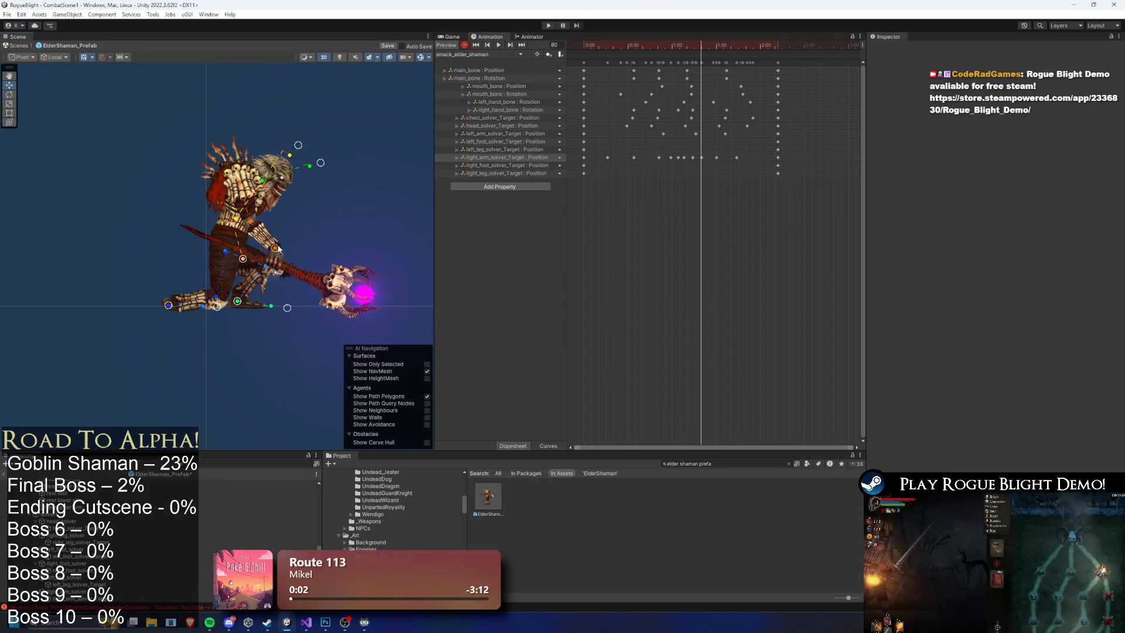
{"action": "mouse_move", "coordinate": [700, 58]}
{"action": "left_mouse_down"}
{"action": "mouse_move", "coordinate": [705, 47]}
{"action": "mouse_move", "coordinate": [720, 52]}
{"action": "left_mouse_up"}
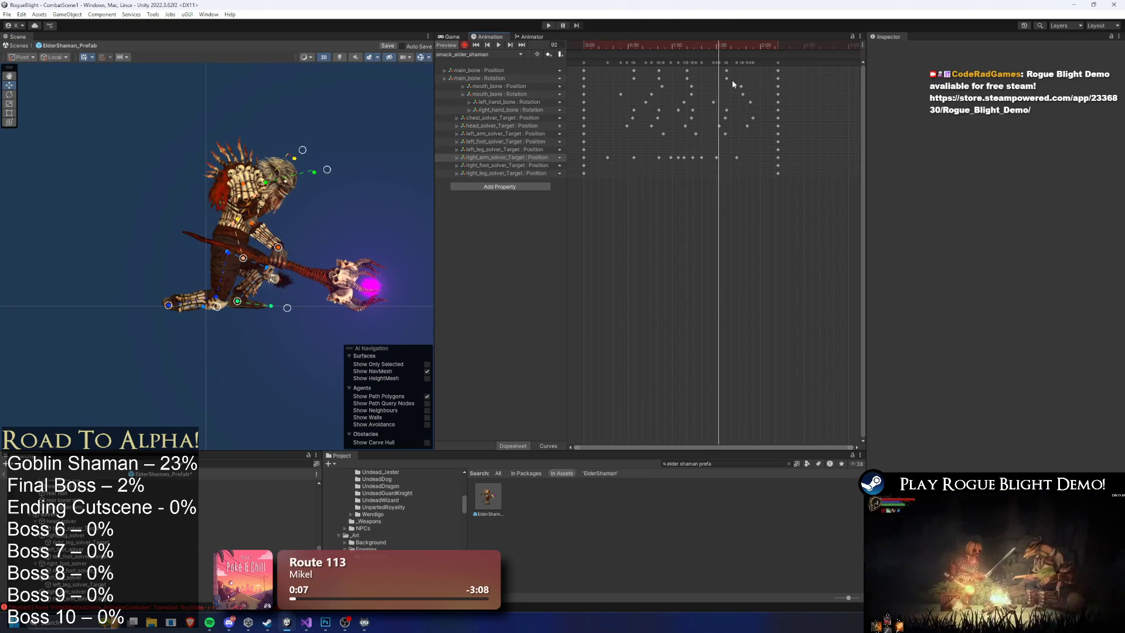
{"action": "left_click", "coordinate": [719, 42]}
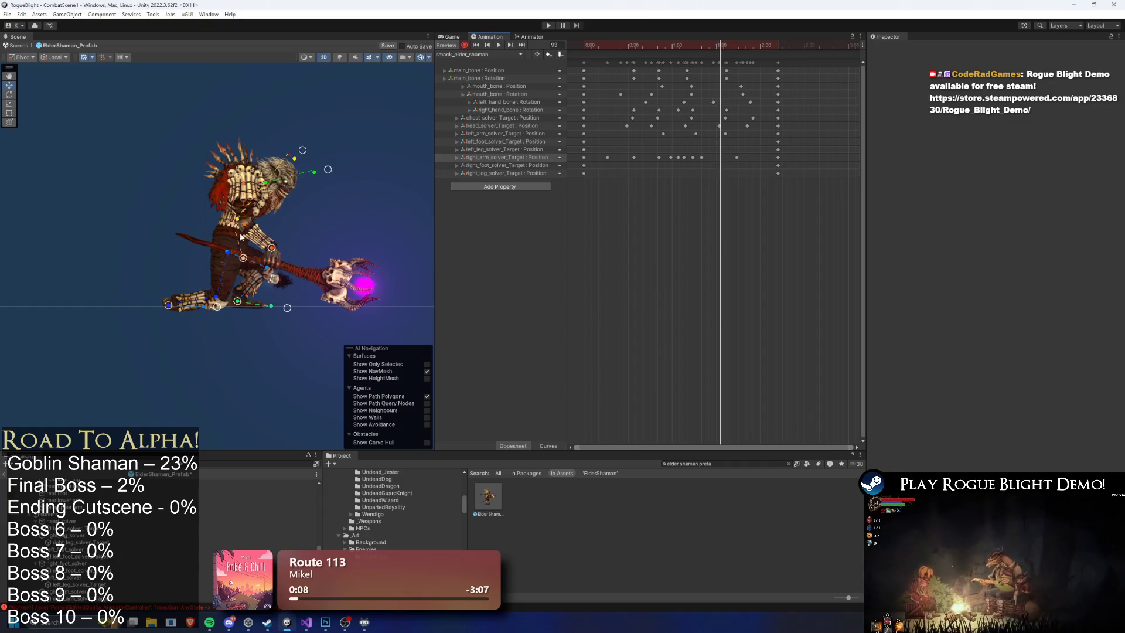
{"action": "key", "text": "space"}
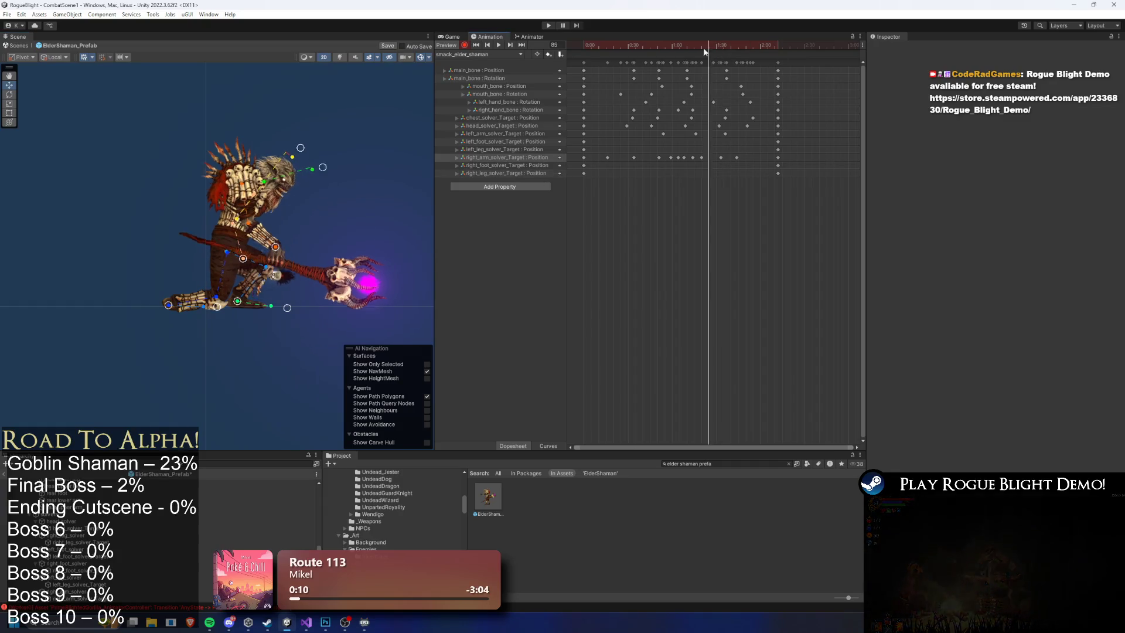
Shift the two right-arm keys slightly earlier and scrub from frame 78 to 99.
{"action": "left_click", "coordinate": [750, 157]}
{"action": "mouse_move", "coordinate": [763, 154]}
{"action": "left_mouse_down"}
{"action": "mouse_move", "coordinate": [716, 162]}
{"action": "mouse_move", "coordinate": [725, 156]}
{"action": "left_mouse_up"}
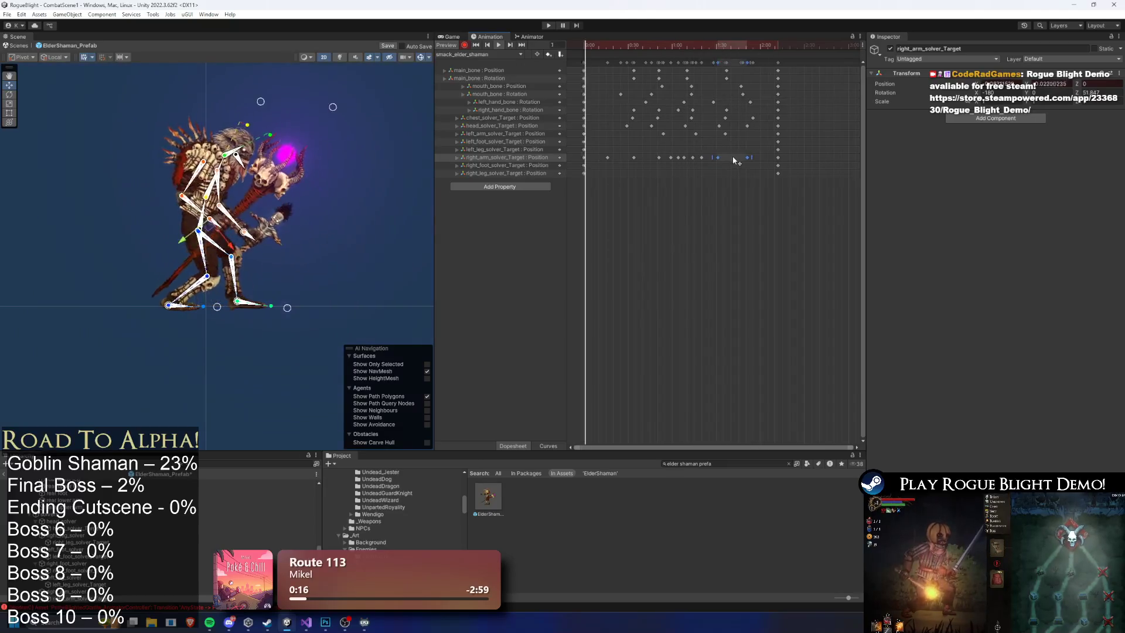
{"action": "left_click", "coordinate": [376, 126]}
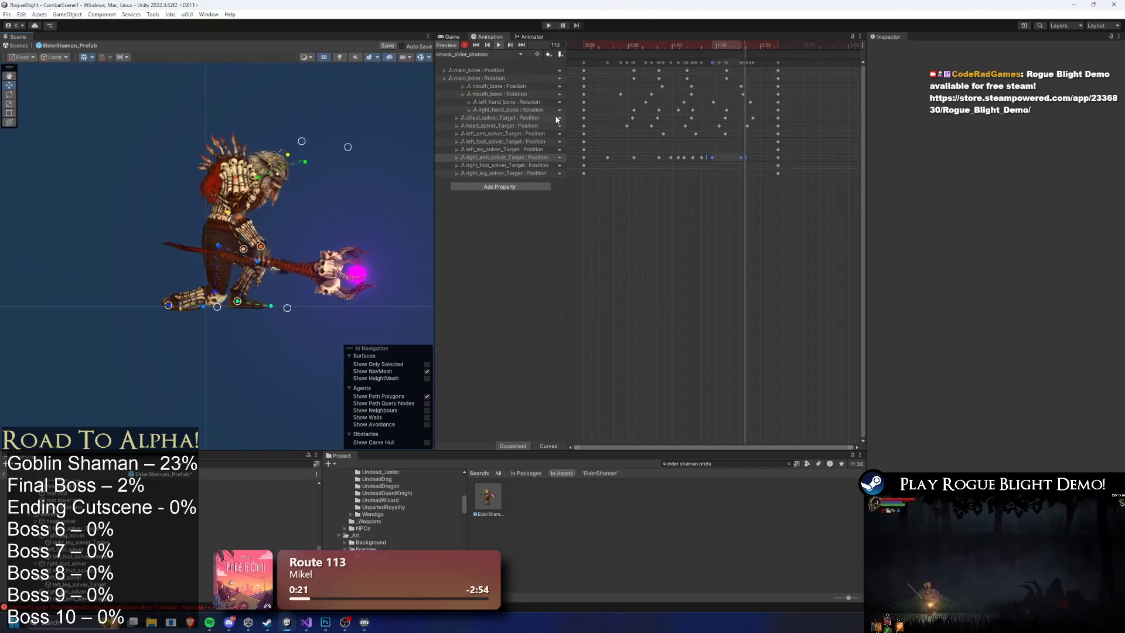
{"action": "left_click", "coordinate": [697, 46]}
{"action": "left_click_drag", "start_coordinate": [698, 45], "coordinate": [738, 49]}
Rotate the right_hand_bone upward at frame 80 to key the staff hand tilted up.
{"action": "left_click", "coordinate": [274, 270]}
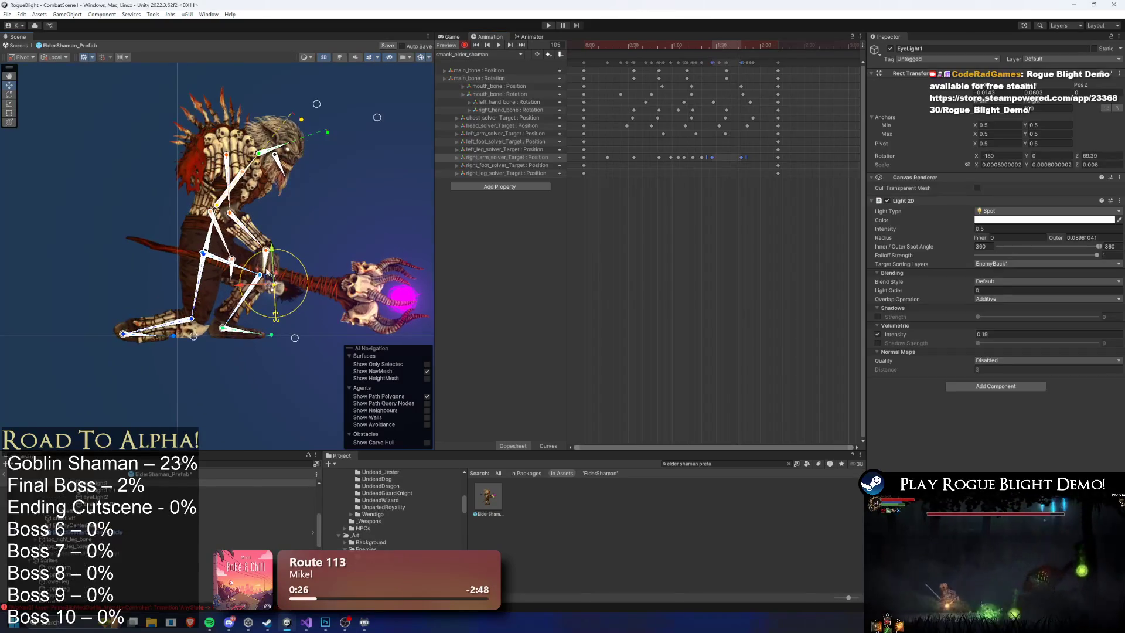
{"action": "left_click", "coordinate": [272, 274]}
{"action": "key", "text": "ctrl+z"}
{"action": "left_click", "coordinate": [716, 47]}
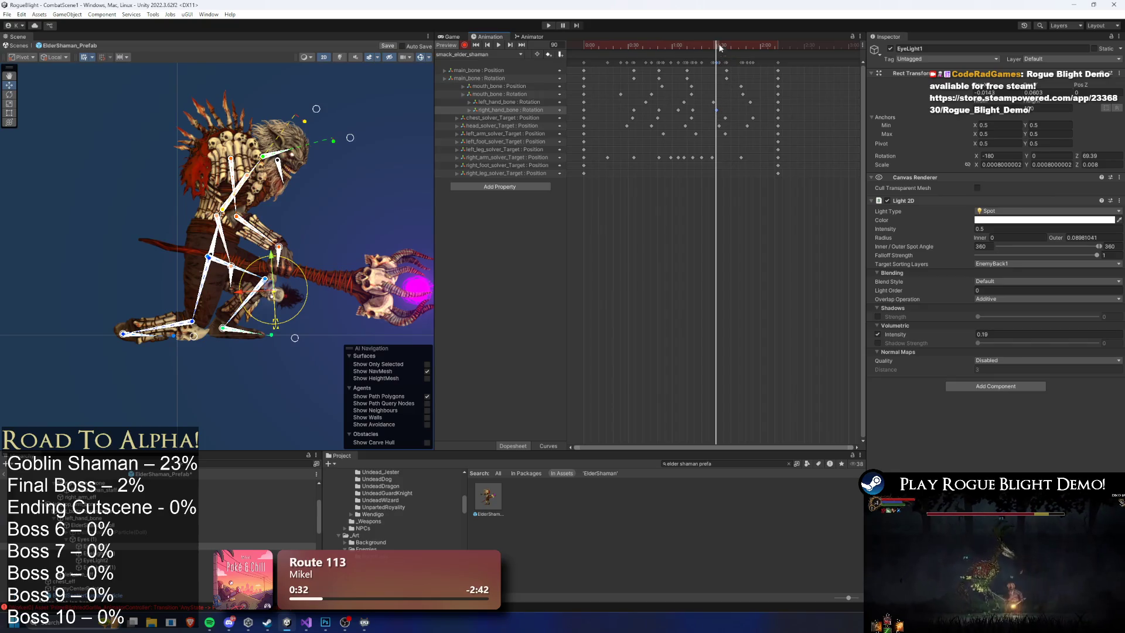
{"action": "mouse_move", "coordinate": [713, 47]}
{"action": "left_mouse_down"}
{"action": "mouse_move", "coordinate": [686, 52]}
{"action": "mouse_move", "coordinate": [730, 50]}
{"action": "left_mouse_up"}
{"action": "left_click", "coordinate": [287, 265]}
{"action": "left_click_drag", "start_coordinate": [279, 274], "coordinate": [307, 247]}
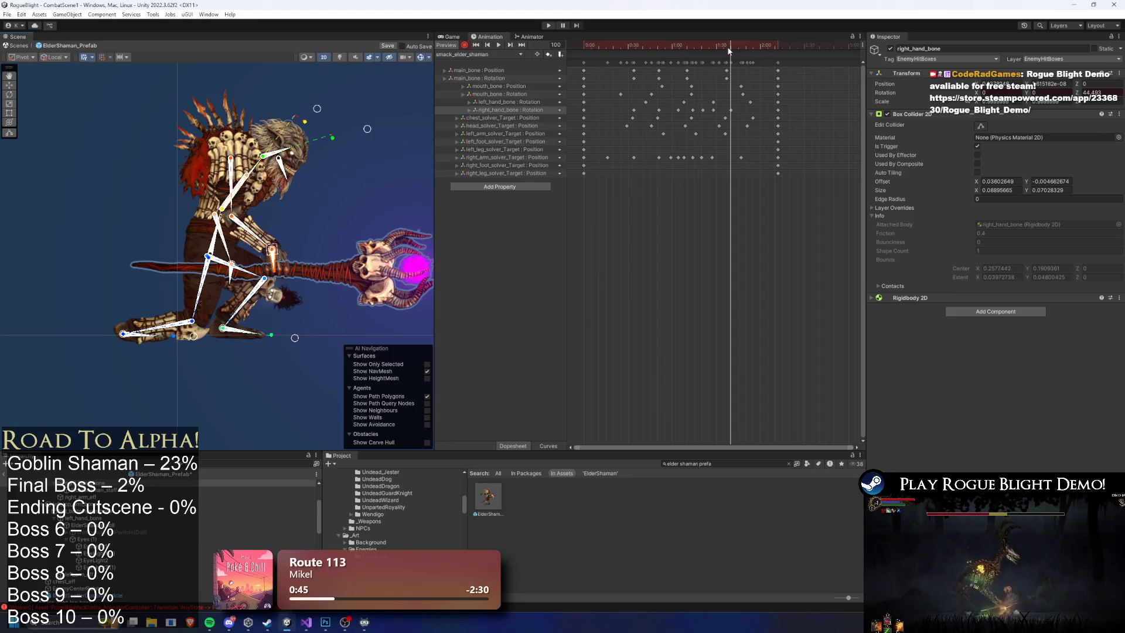
{"action": "key", "text": "space"}
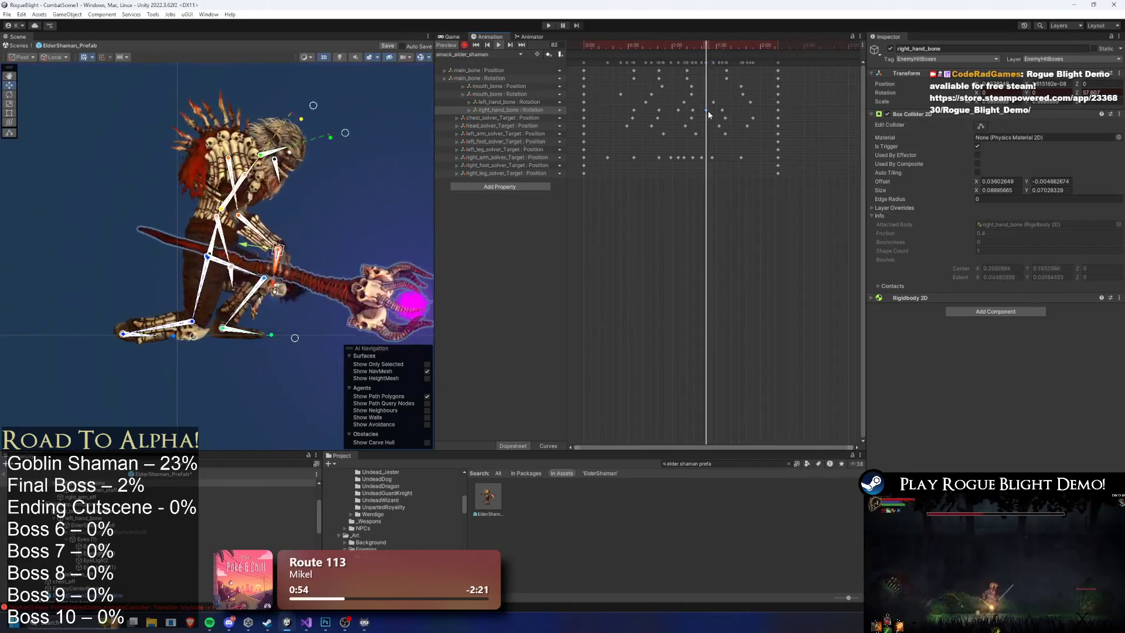
Move the right_hand_bone key slightly later in the Dopesheet.
{"action": "left_click_drag", "start_coordinate": [722, 109], "coordinate": [734, 110]}
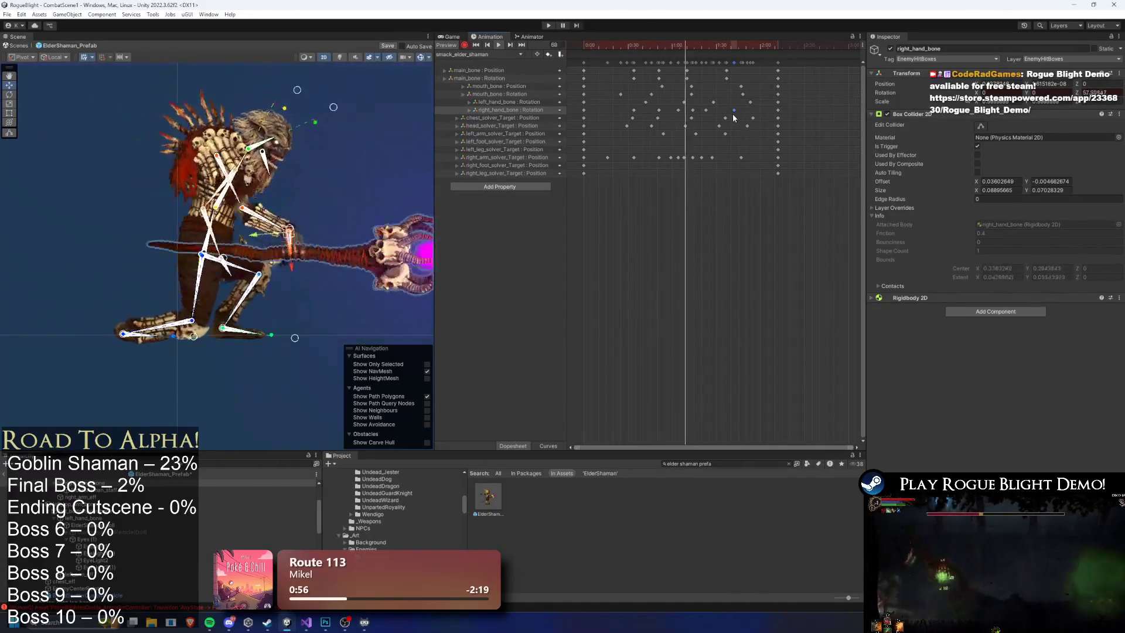
{"action": "left_click", "coordinate": [357, 106]}
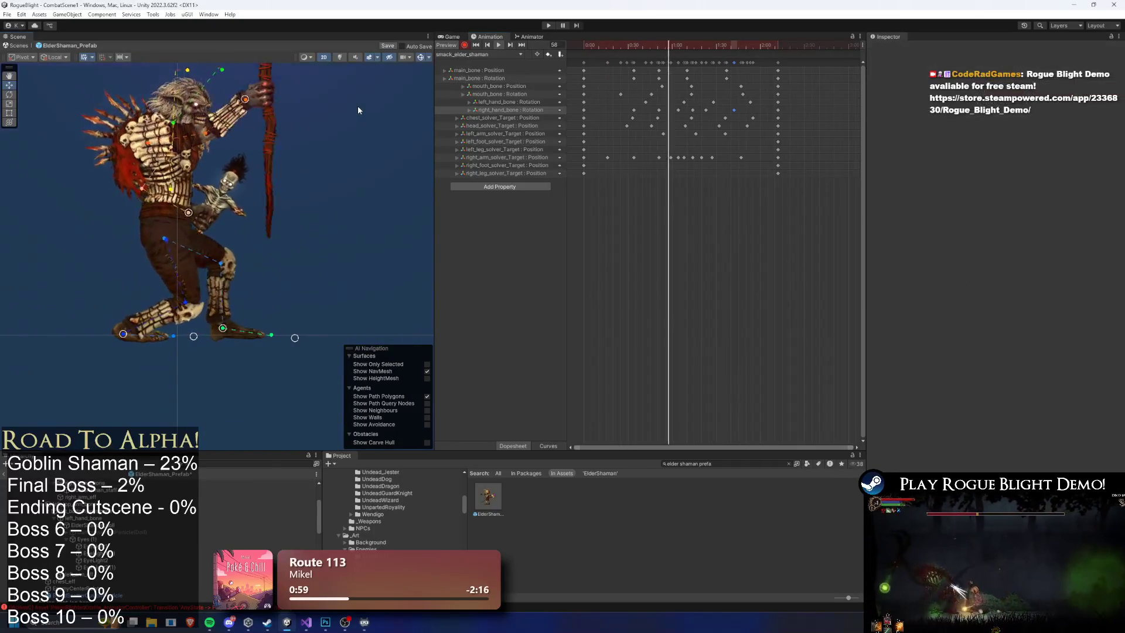
{"action": "left_click", "coordinate": [706, 109]}
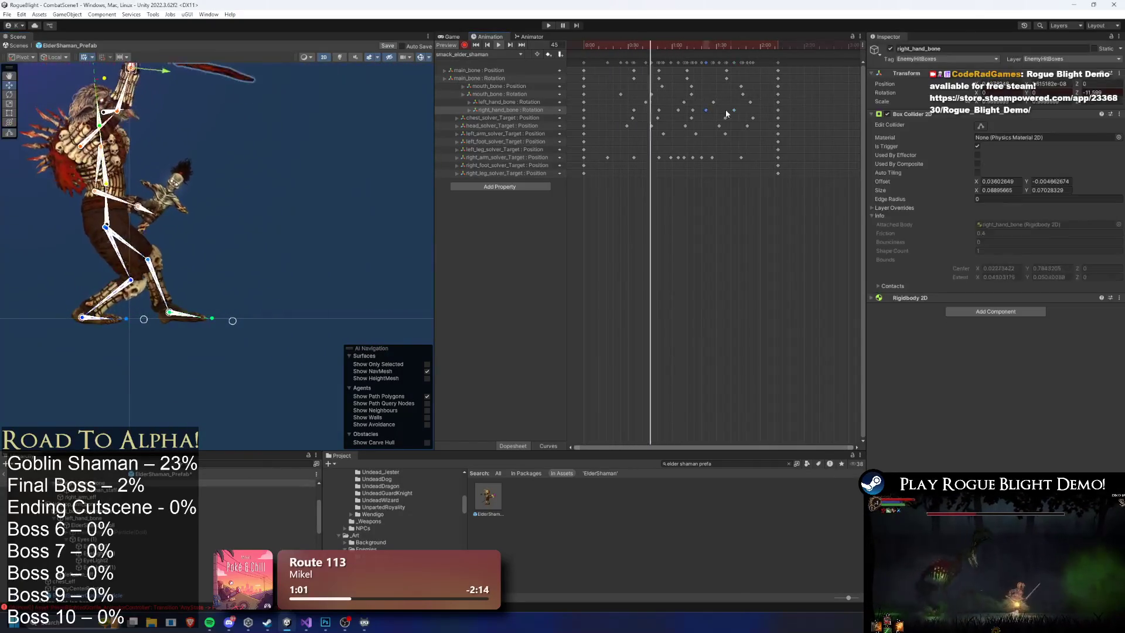
{"action": "mouse_move", "coordinate": [706, 110]}
{"action": "left_mouse_down"}
{"action": "mouse_move", "coordinate": [714, 121]}
{"action": "mouse_move", "coordinate": [701, 118]}
{"action": "mouse_move", "coordinate": [714, 113]}
{"action": "left_mouse_up"}
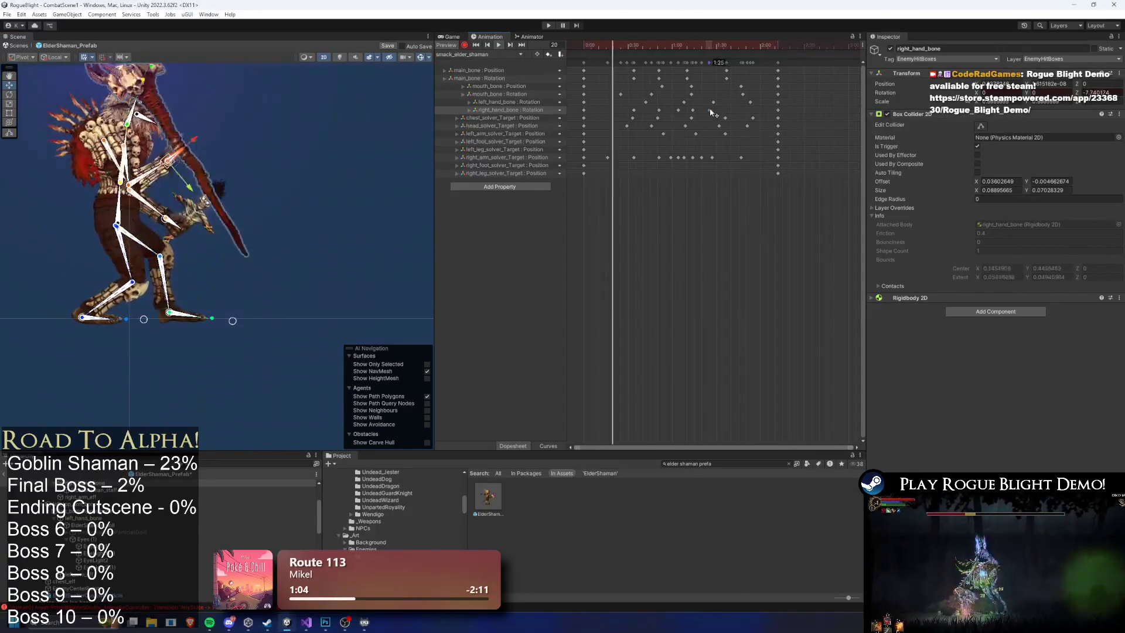
{"action": "left_click", "coordinate": [317, 122]}
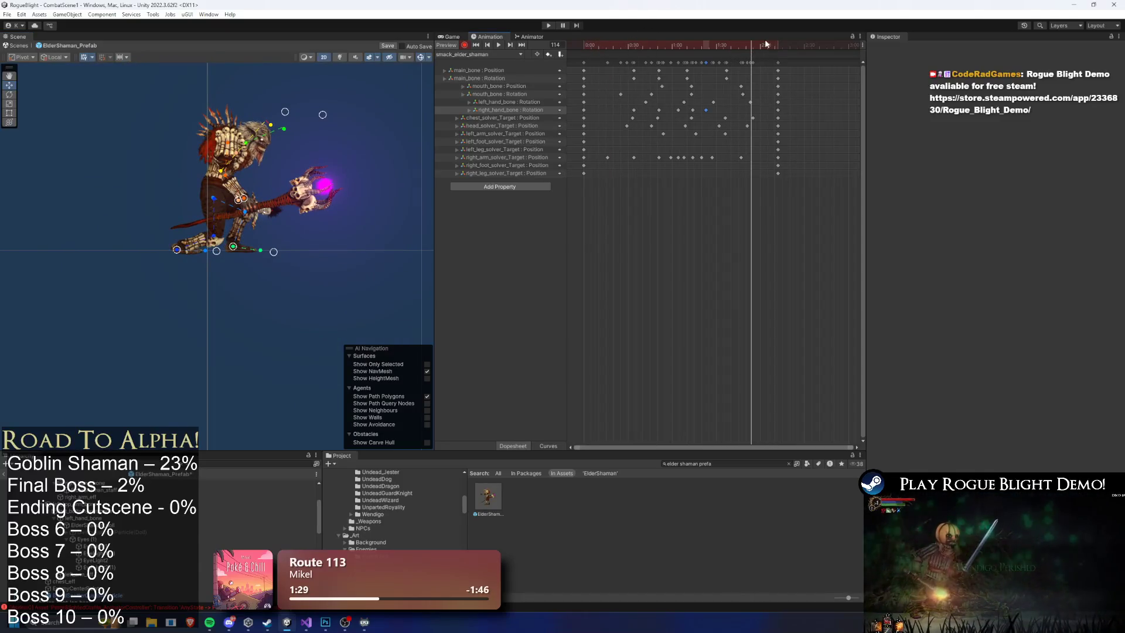
Select main_bone, shift its position key earlier, and preview from frame 111.
{"action": "left_click", "coordinate": [216, 195]}
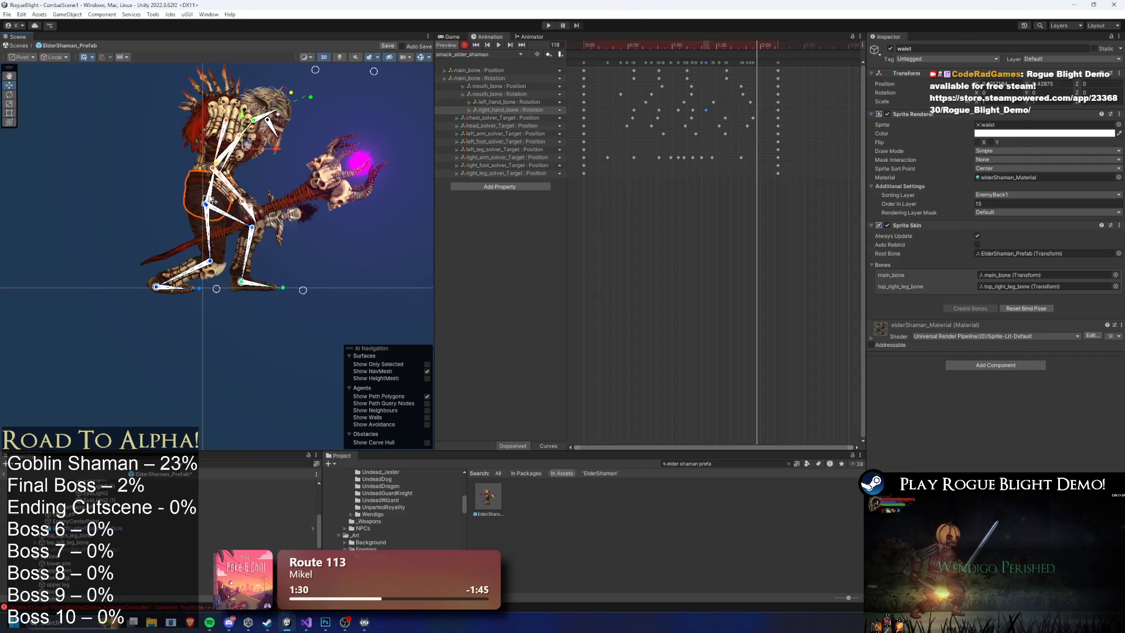
{"action": "left_click", "coordinate": [213, 202]}
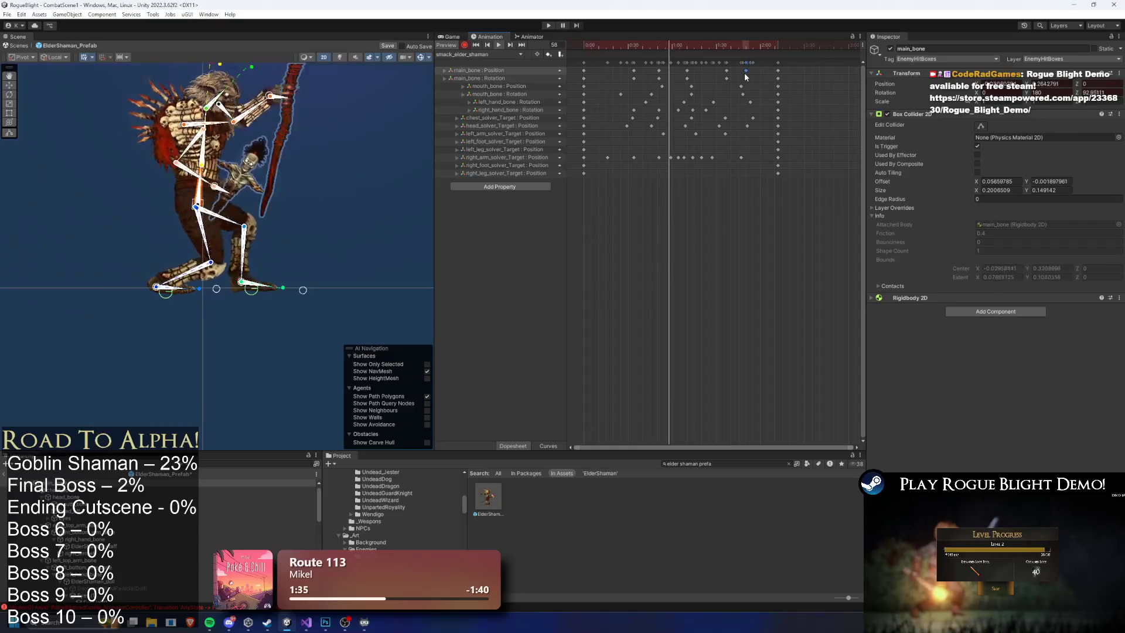
{"action": "left_click_drag", "start_coordinate": [756, 71], "coordinate": [767, 70]}
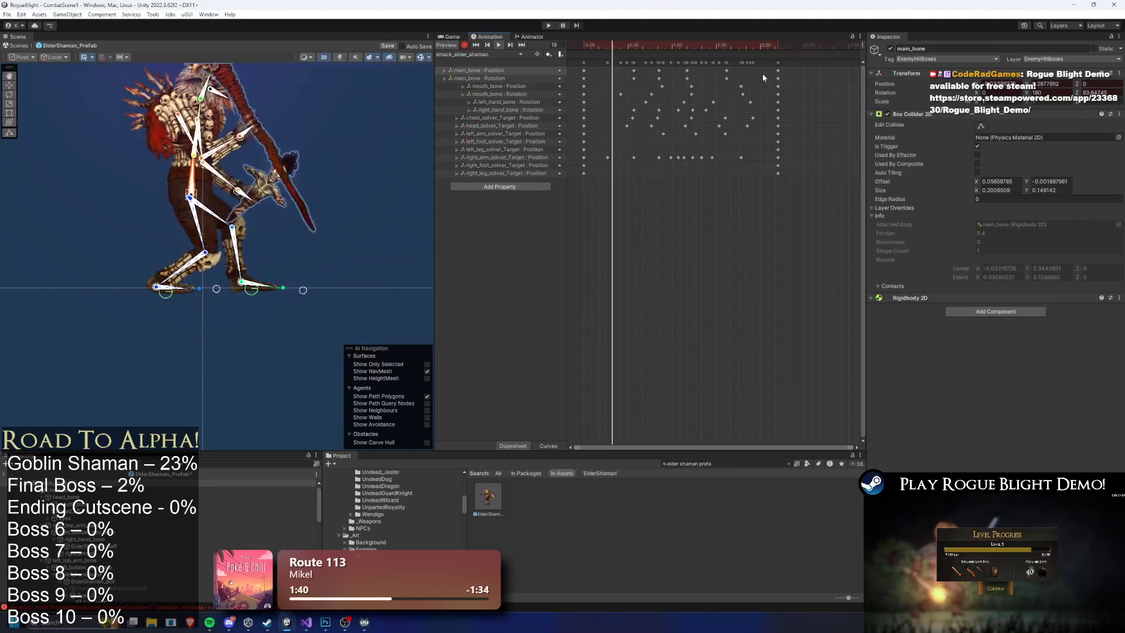
{"action": "left_click_drag", "start_coordinate": [745, 46], "coordinate": [749, 44]}
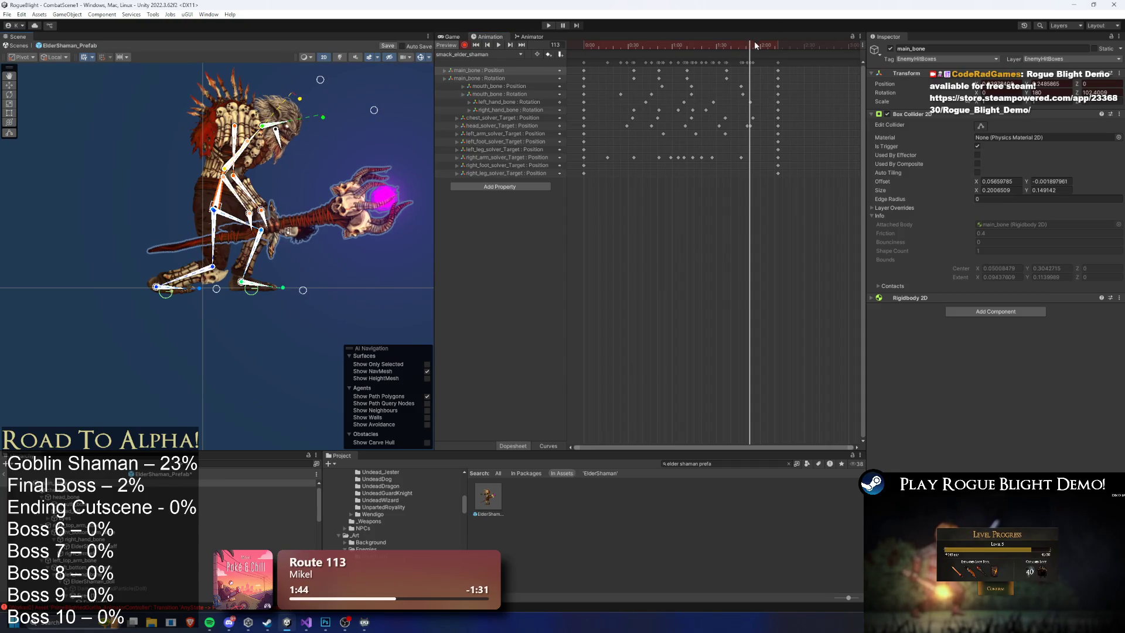
{"action": "left_click", "coordinate": [746, 44]}
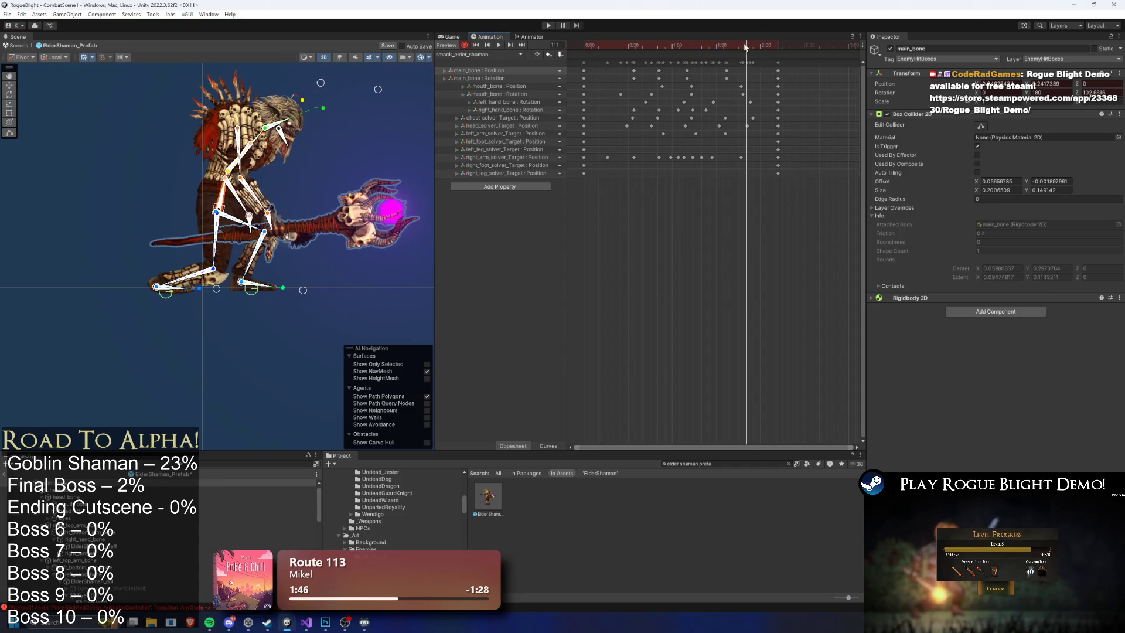
{"action": "key", "text": "space"}
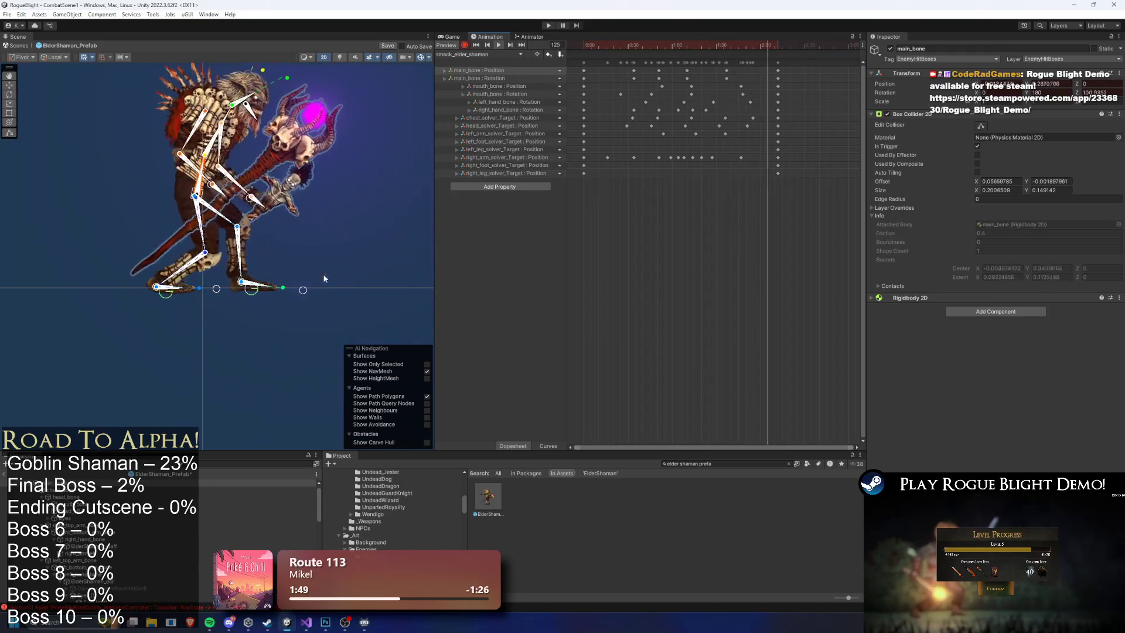
Push the final key column later and record a new leftward main_bone key.
{"action": "left_click", "coordinate": [335, 299]}
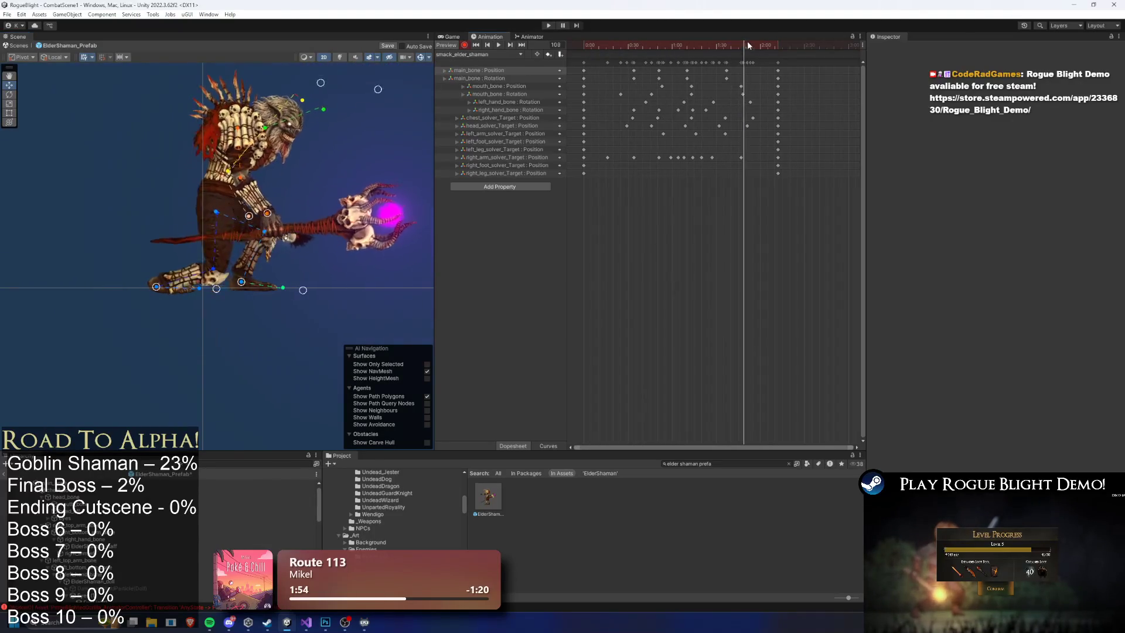
{"action": "left_click_drag", "start_coordinate": [776, 67], "coordinate": [795, 66]}
{"action": "left_click", "coordinate": [205, 198]}
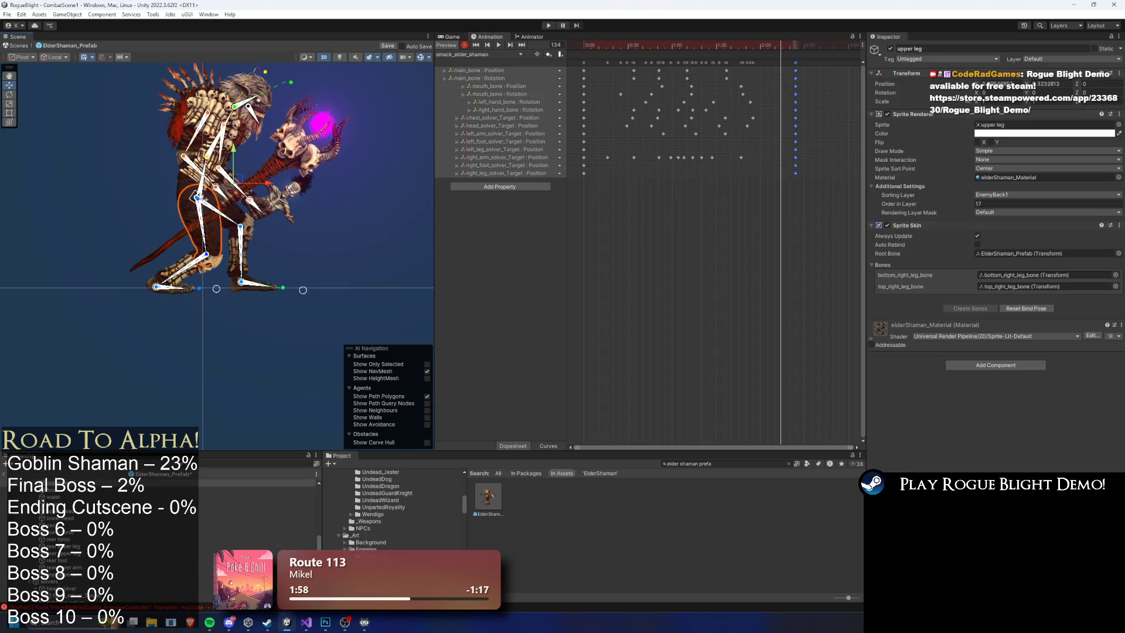
{"action": "left_click", "coordinate": [207, 198]}
{"action": "left_click_drag", "start_coordinate": [207, 196], "coordinate": [194, 197]}
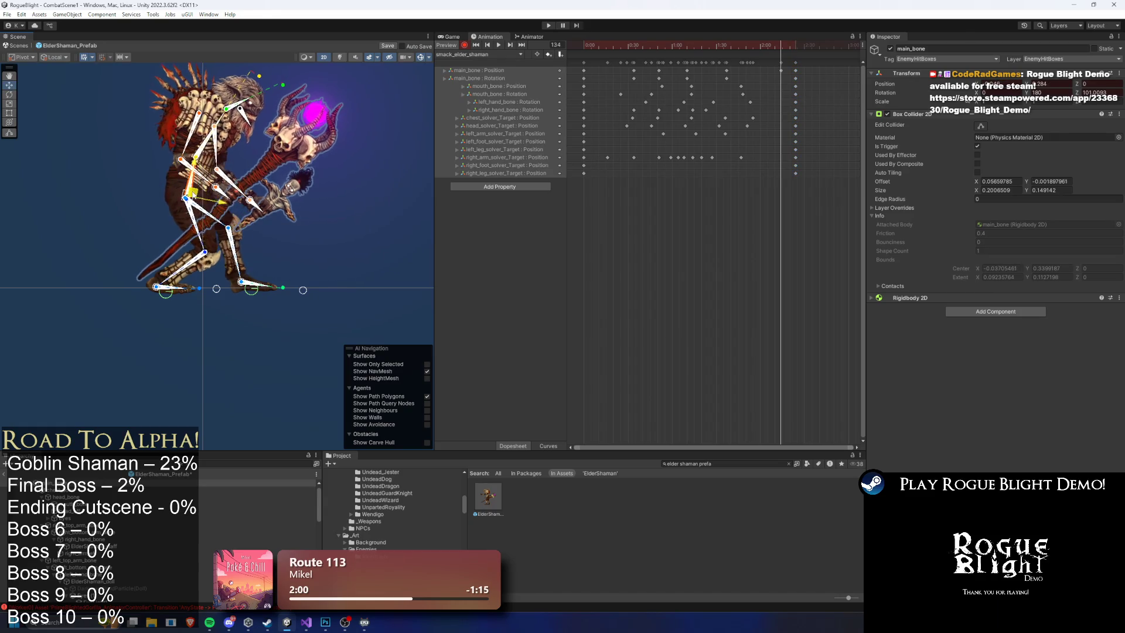
{"action": "left_click_drag", "start_coordinate": [299, 91], "coordinate": [271, 189]}
{"action": "key", "text": "space"}
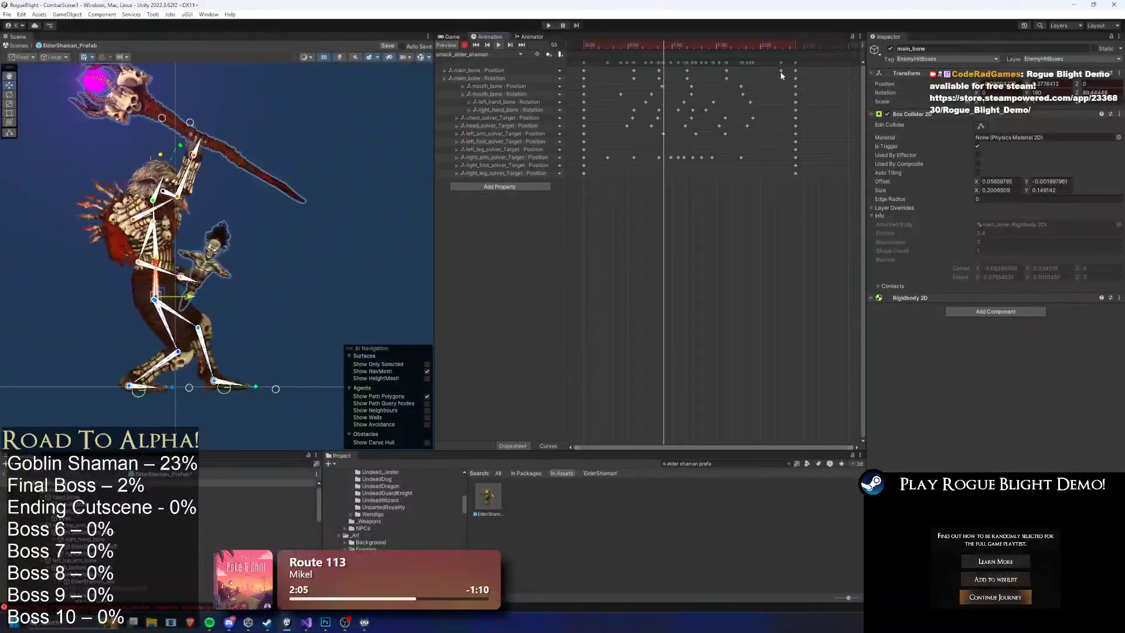
Move the selected keys slightly later and raise the staff's IK target at frame 132.
{"action": "left_click_drag", "start_coordinate": [763, 71], "coordinate": [775, 71]}
{"action": "left_click", "coordinate": [391, 110]}
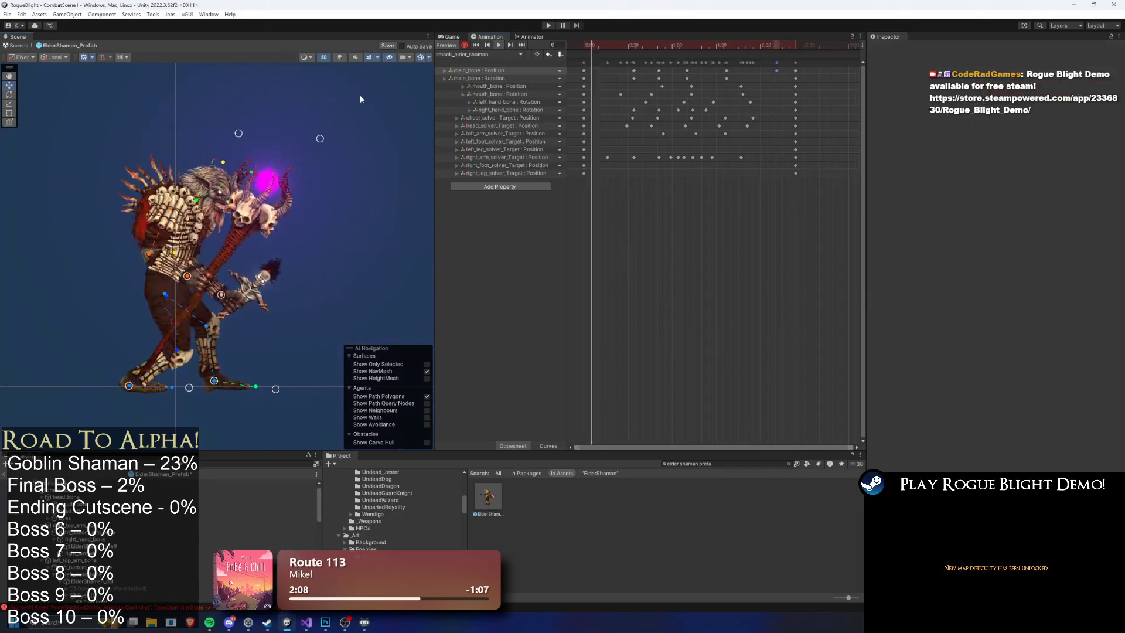
{"action": "left_click", "coordinate": [778, 45]}
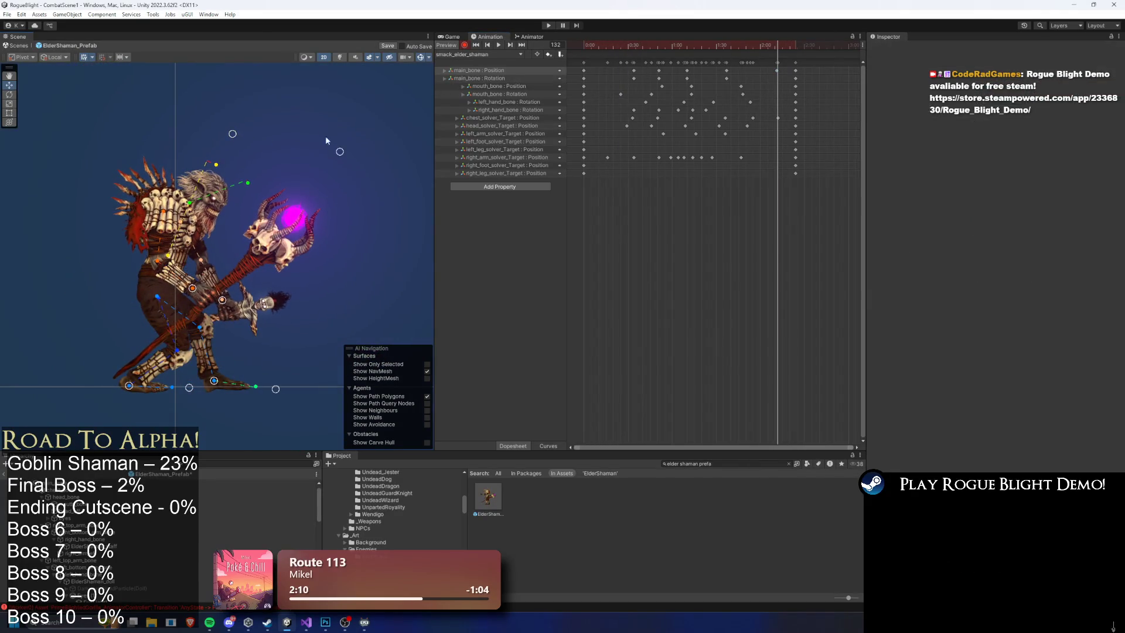
{"action": "left_click_drag", "start_coordinate": [222, 299], "coordinate": [214, 281]}
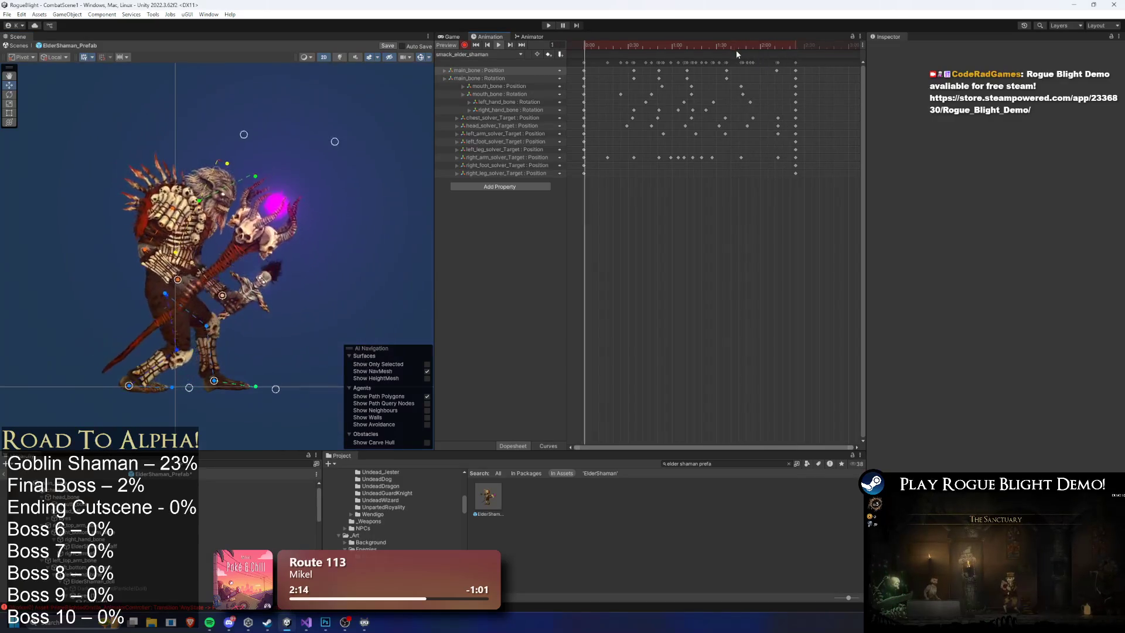
Retime the end keyframe column to 2:10, then delete the stray column.
{"action": "left_click_drag", "start_coordinate": [777, 62], "coordinate": [770, 65]}
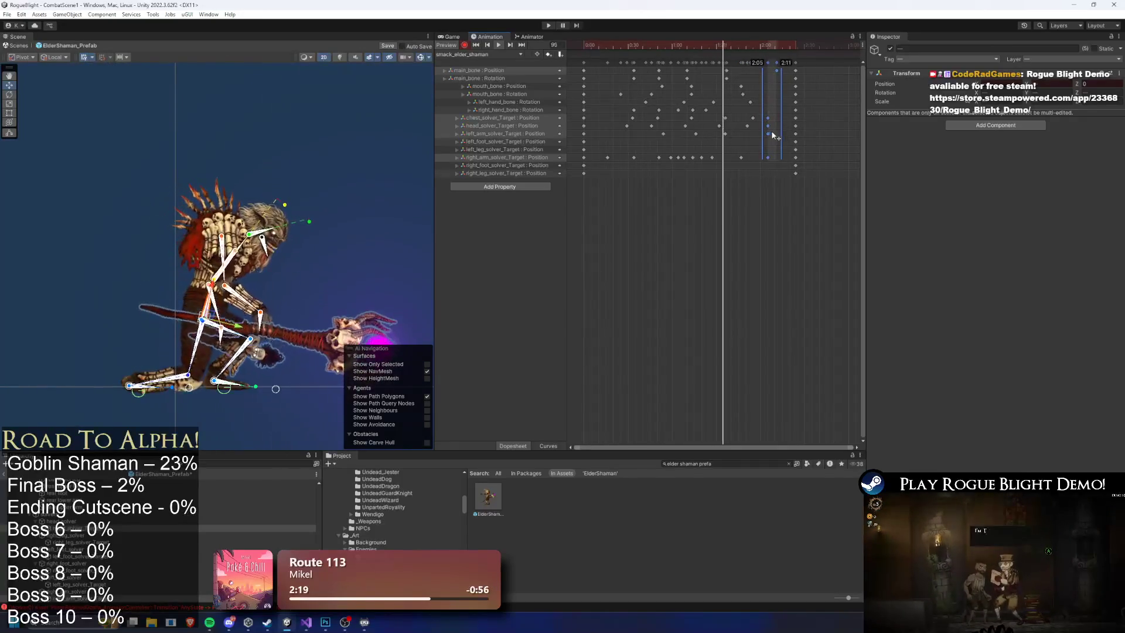
{"action": "left_click_drag", "start_coordinate": [770, 128], "coordinate": [777, 115]}
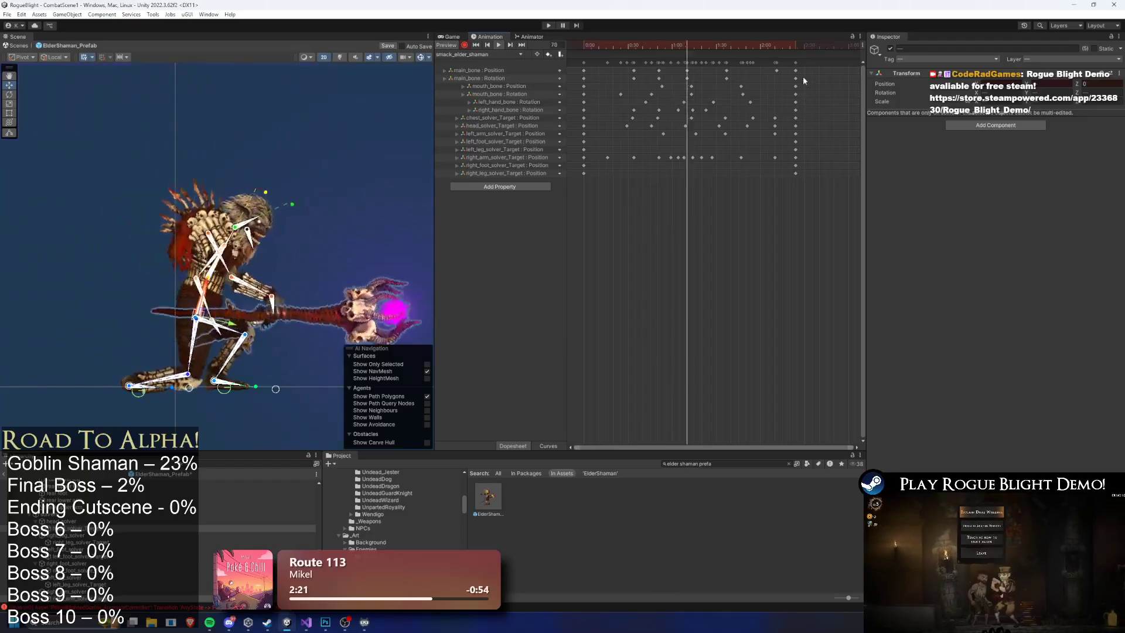
{"action": "left_click", "coordinate": [776, 66]}
{"action": "left_click_drag", "start_coordinate": [776, 66], "coordinate": [772, 67]}
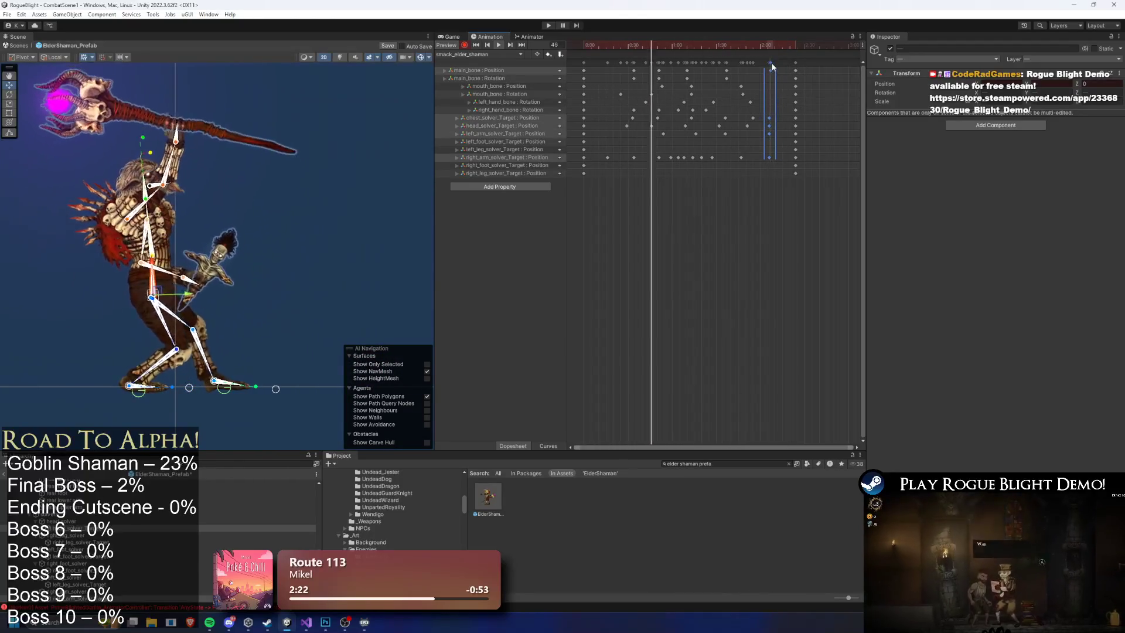
{"action": "key", "text": "Delete"}
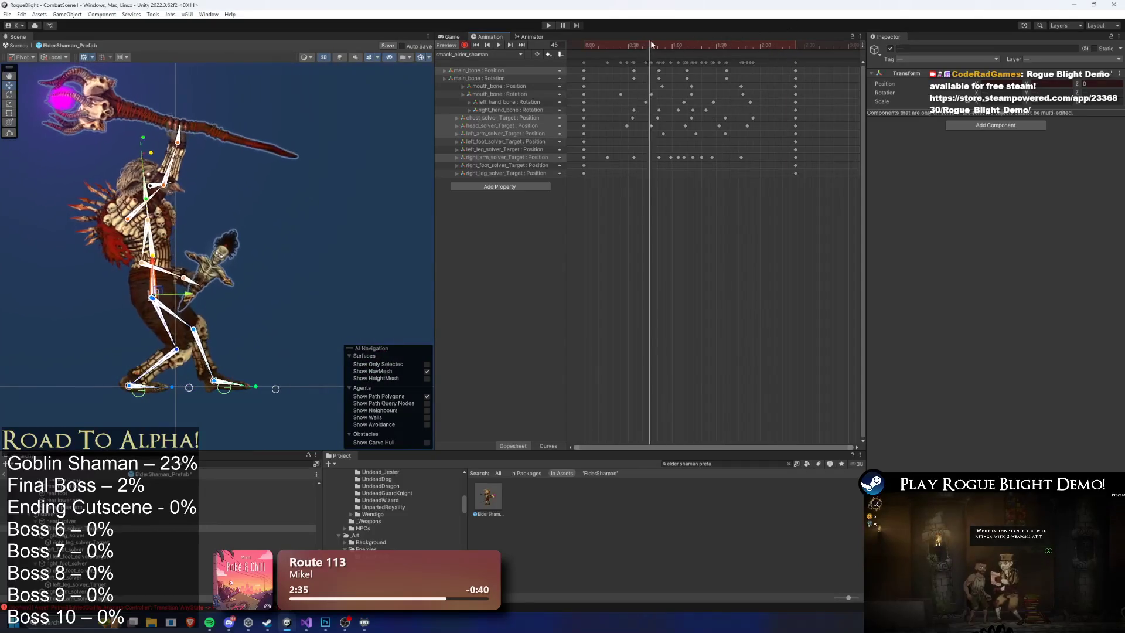
Nudge the last smack_elder_shaman keyframe column a few frames earlier and save with Ctrl+S.
{"action": "left_click_drag", "start_coordinate": [615, 82], "coordinate": [736, 75]}
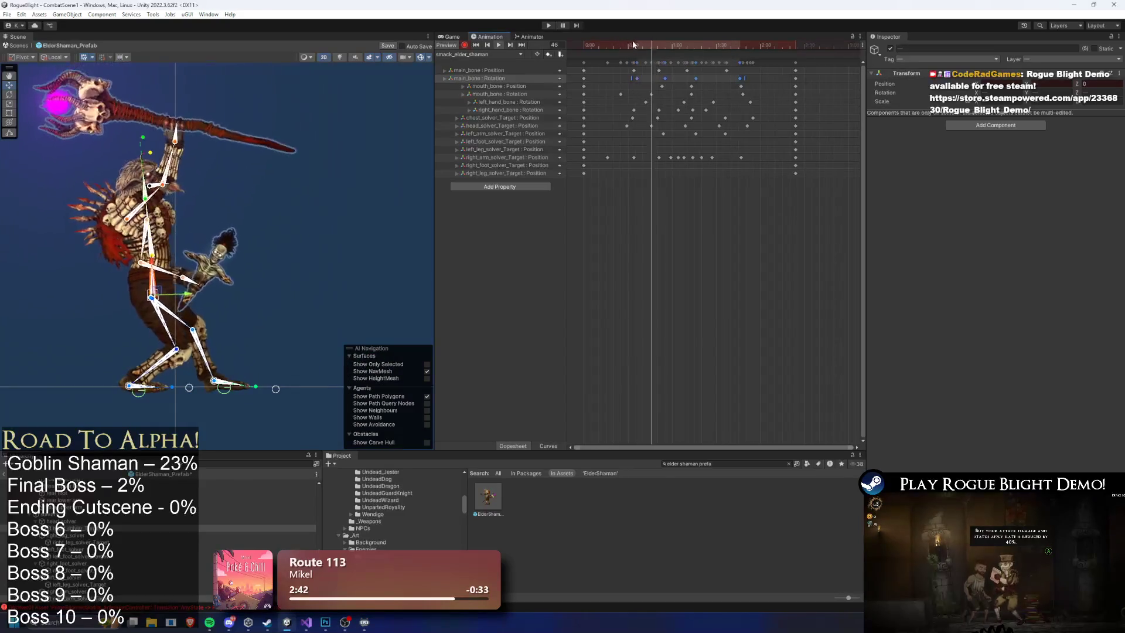
{"action": "left_click", "coordinate": [316, 65]}
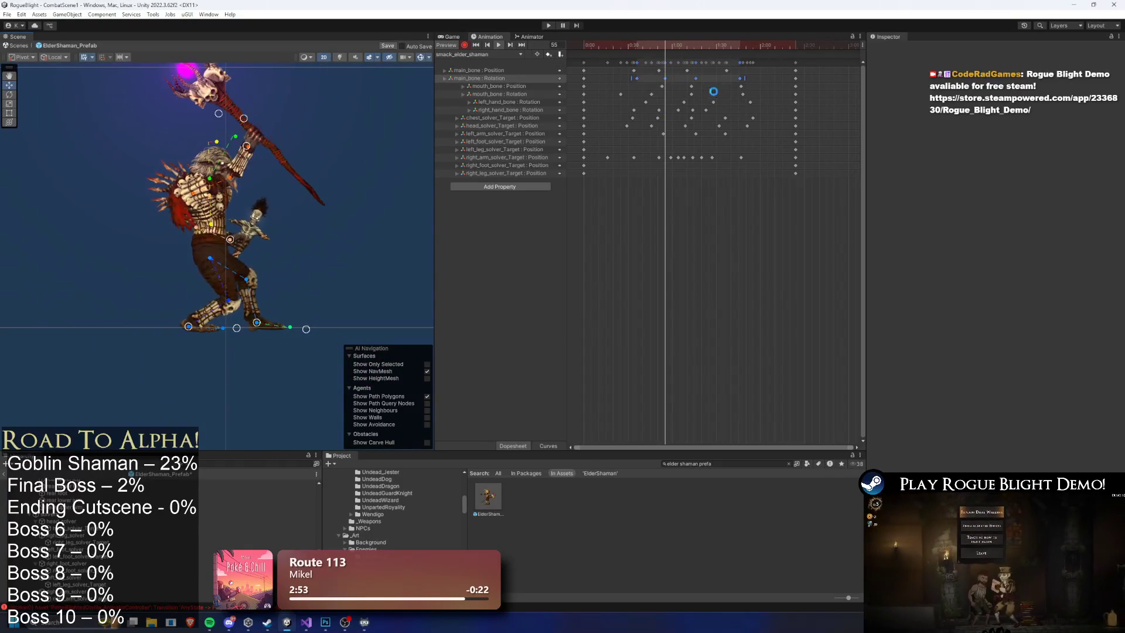
{"action": "left_click_drag", "start_coordinate": [796, 62], "coordinate": [789, 64]}
{"action": "left_click", "coordinate": [806, 68]}
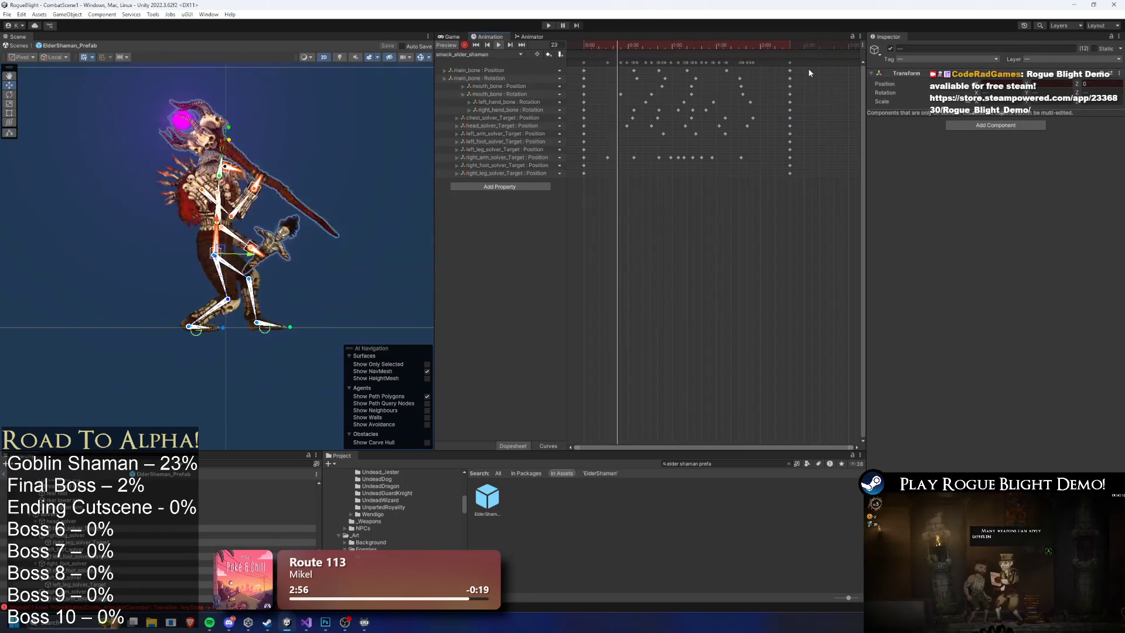
{"action": "left_click", "coordinate": [387, 94]}
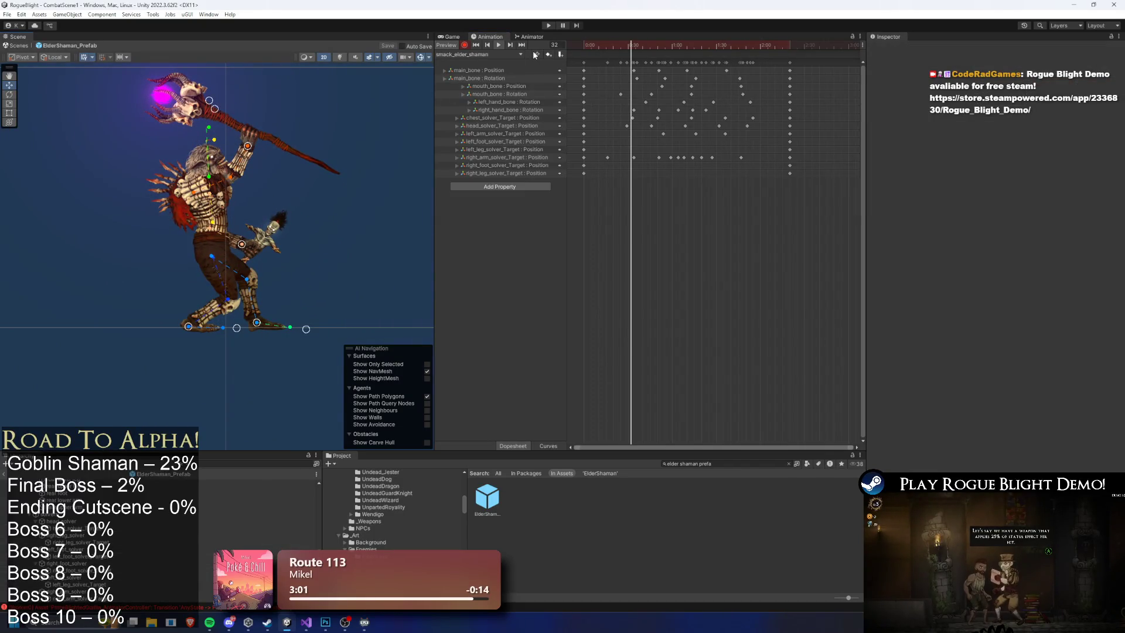
{"action": "key", "text": "ctrl+s"}
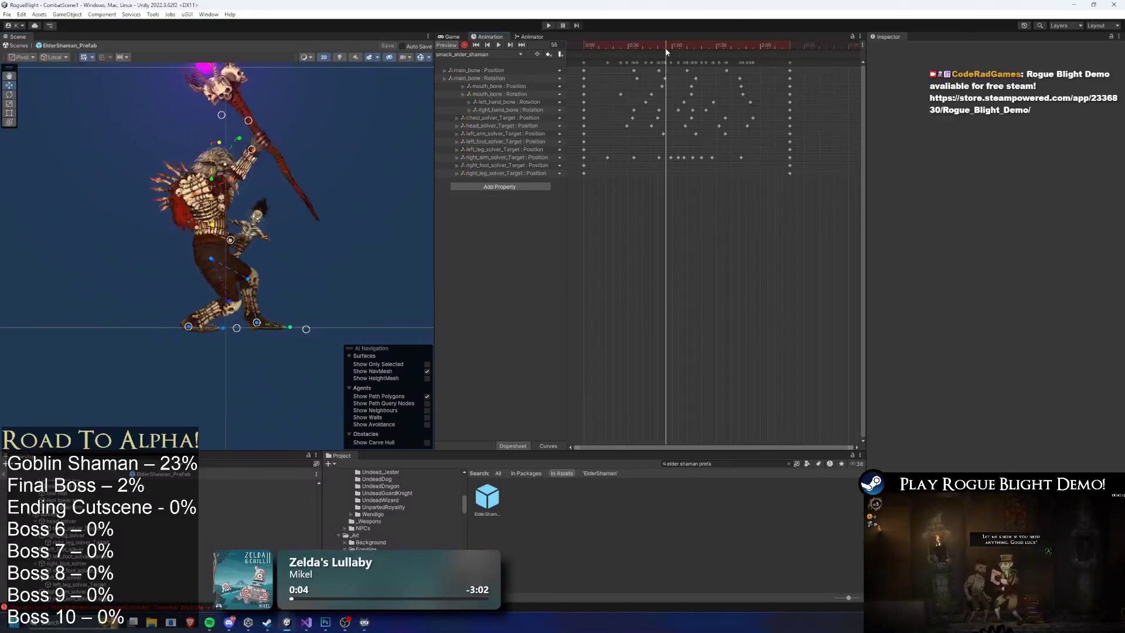
Stop the preview, clear the Project search, select ElderShaman_Prefab, and turn off recording.
{"action": "left_click", "coordinate": [719, 47]}
{"action": "left_click", "coordinate": [744, 463]}
{"action": "key", "text": "BackSpace"}
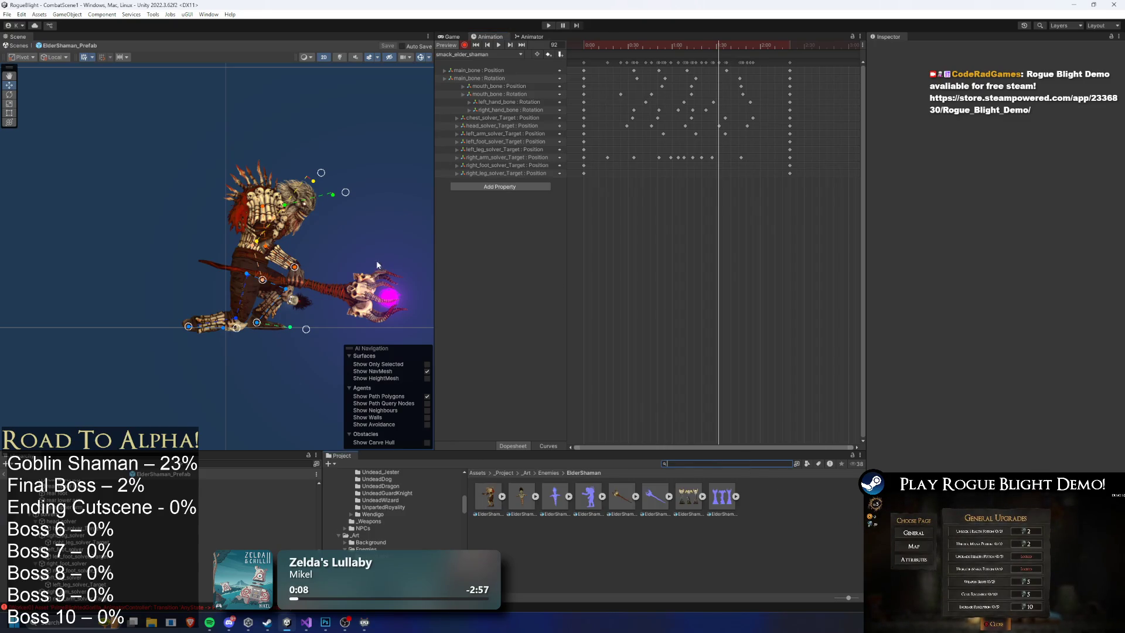
{"action": "scroll", "coordinate": [149, 522], "scroll_direction": "up", "scroll_amount": 3}
{"action": "left_click", "coordinate": [150, 482]}
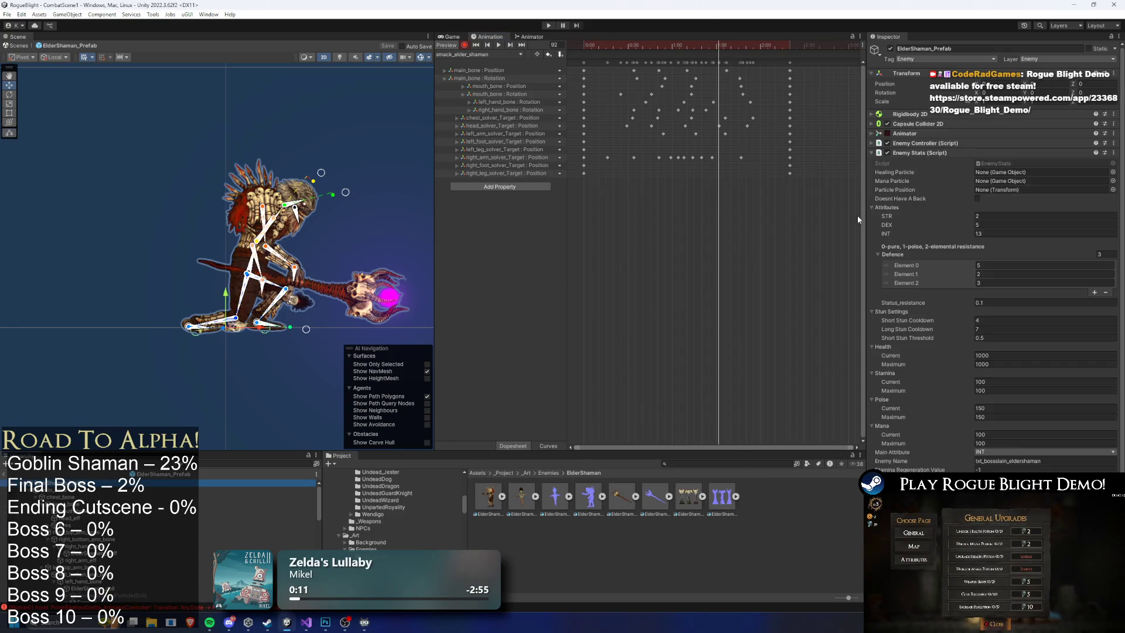
{"action": "left_click", "coordinate": [464, 46]}
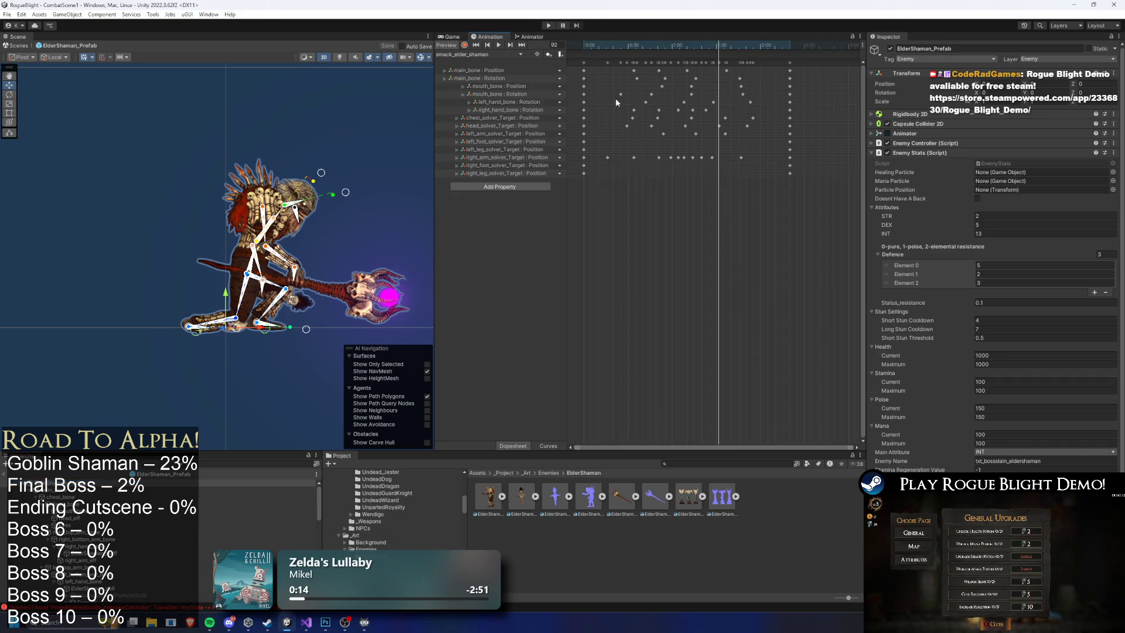
Delete the smack_elder_shaman state from the Animator base layer.
{"action": "left_click", "coordinate": [524, 39]}
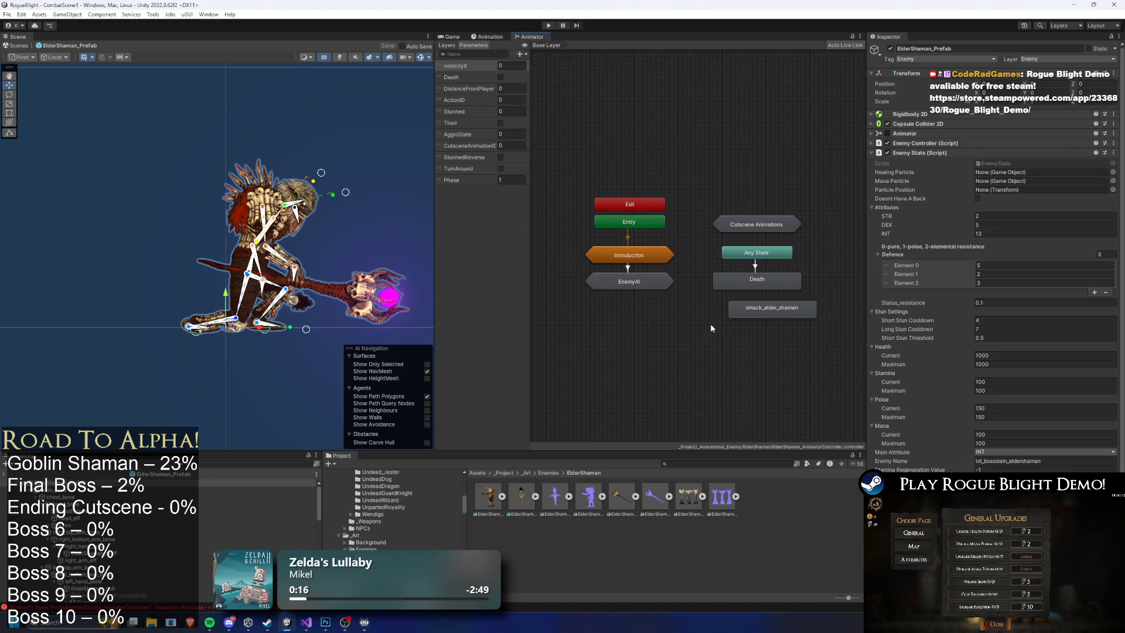
{"action": "double_click", "coordinate": [771, 308]}
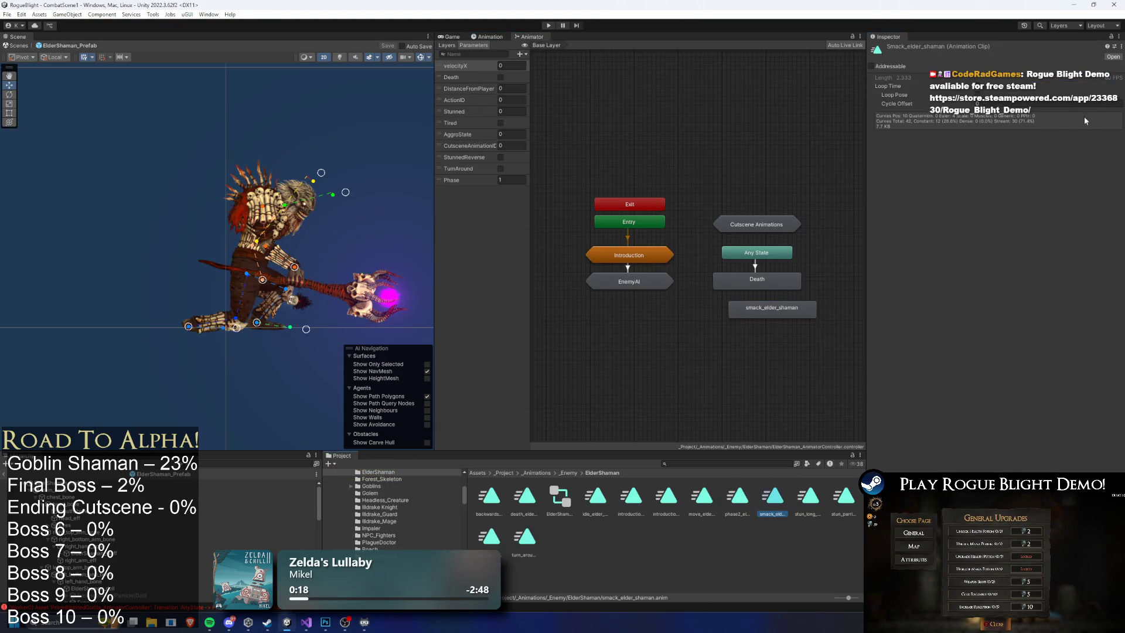
{"action": "left_click", "coordinate": [761, 309]}
{"action": "key", "text": "Delete"}
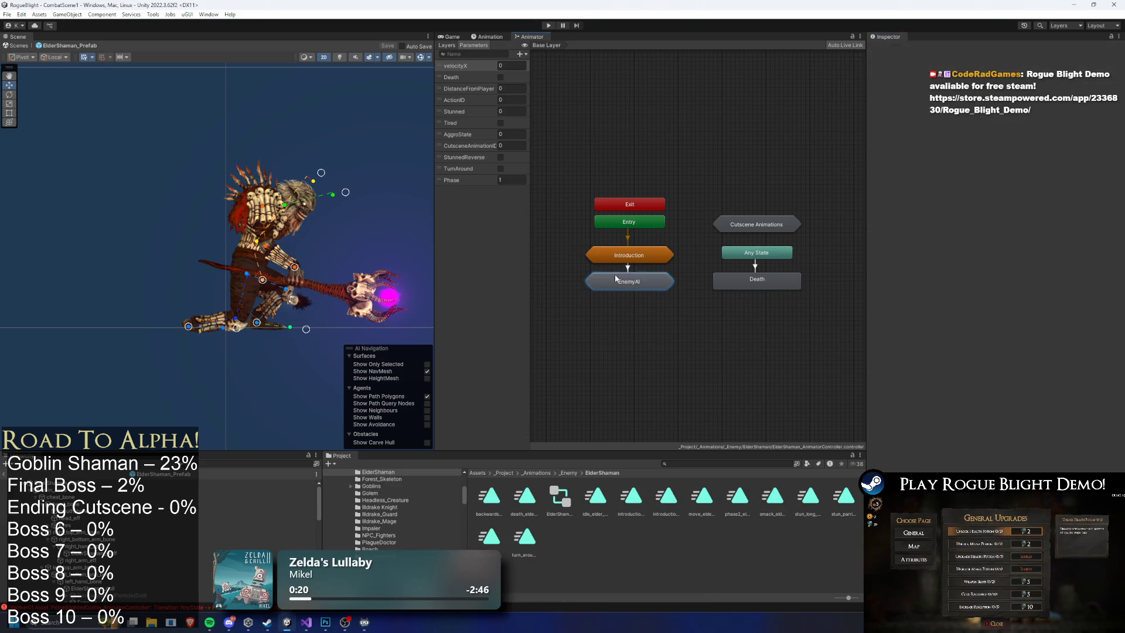
Enter EnemyAI > Actions, spread the nodes apart, and select the Gorilla Smash 1 state.
{"action": "double_click", "coordinate": [615, 279]}
{"action": "double_click", "coordinate": [638, 279]}
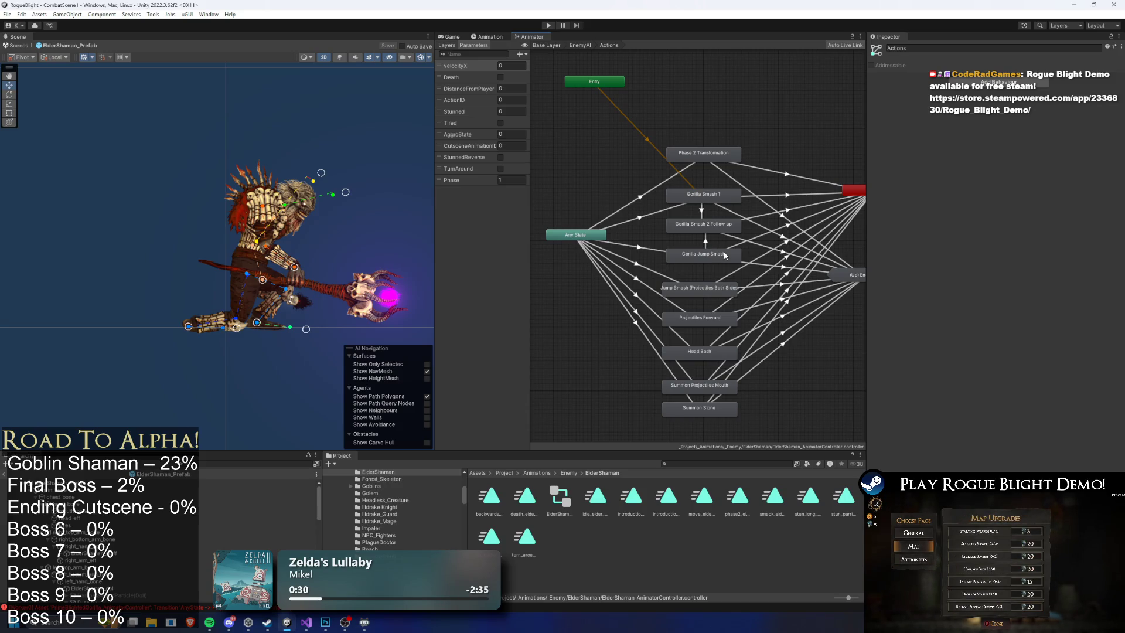
{"action": "left_click_drag", "start_coordinate": [725, 260], "coordinate": [660, 219]}
{"action": "left_click_drag", "start_coordinate": [855, 111], "coordinate": [803, 242]}
{"action": "left_click_drag", "start_coordinate": [838, 112], "coordinate": [775, 214]}
{"action": "mouse_move", "coordinate": [831, 128]}
{"action": "left_mouse_down"}
{"action": "mouse_move", "coordinate": [817, 237]}
{"action": "mouse_move", "coordinate": [847, 237]}
{"action": "left_mouse_up"}
{"action": "left_click_drag", "start_coordinate": [645, 184], "coordinate": [693, 184]}
{"action": "left_click", "coordinate": [643, 157]}
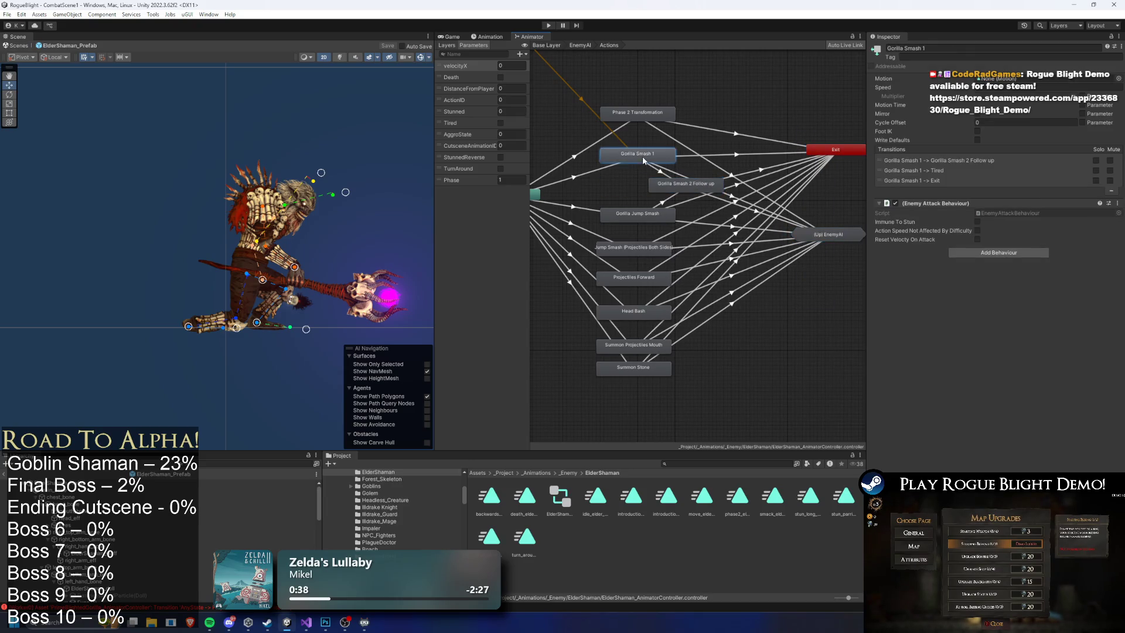
Rename Gorilla Smash 1 to 'Smack' and assign the smack_elder_shaman clip as its Motion.
{"action": "left_click", "coordinate": [933, 48]}
{"action": "type", "text": "Go"}
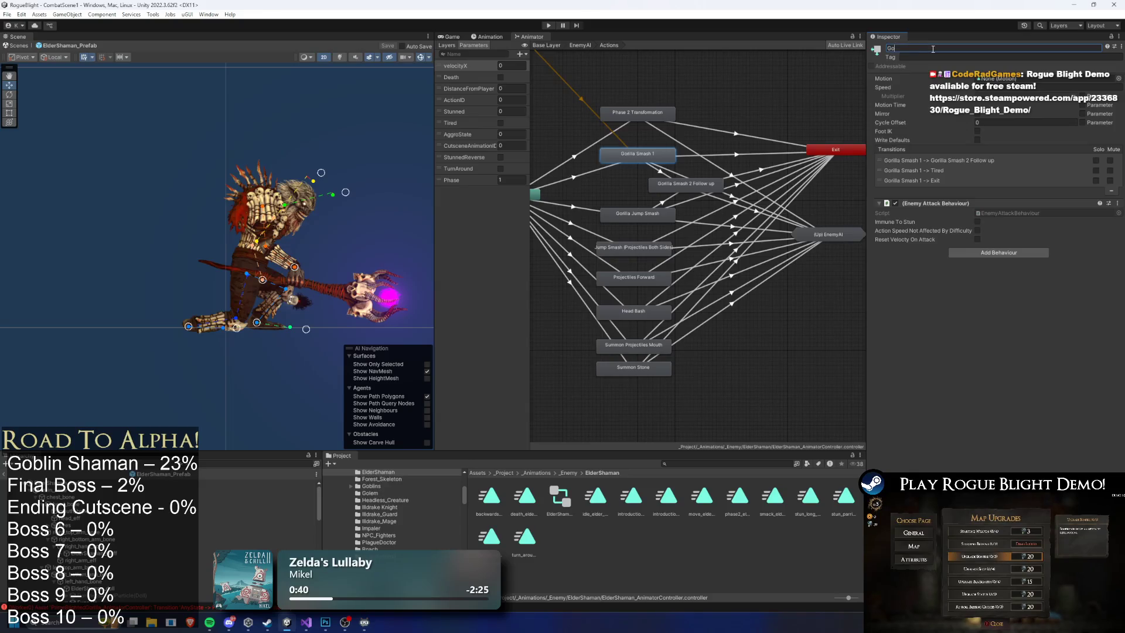
{"action": "type", "text": "blin S"}
{"action": "key", "text": "ctrl+a"}
{"action": "key", "text": "BackSpace"}
{"action": "type", "text": "Smack"}
{"action": "key", "text": "Return"}
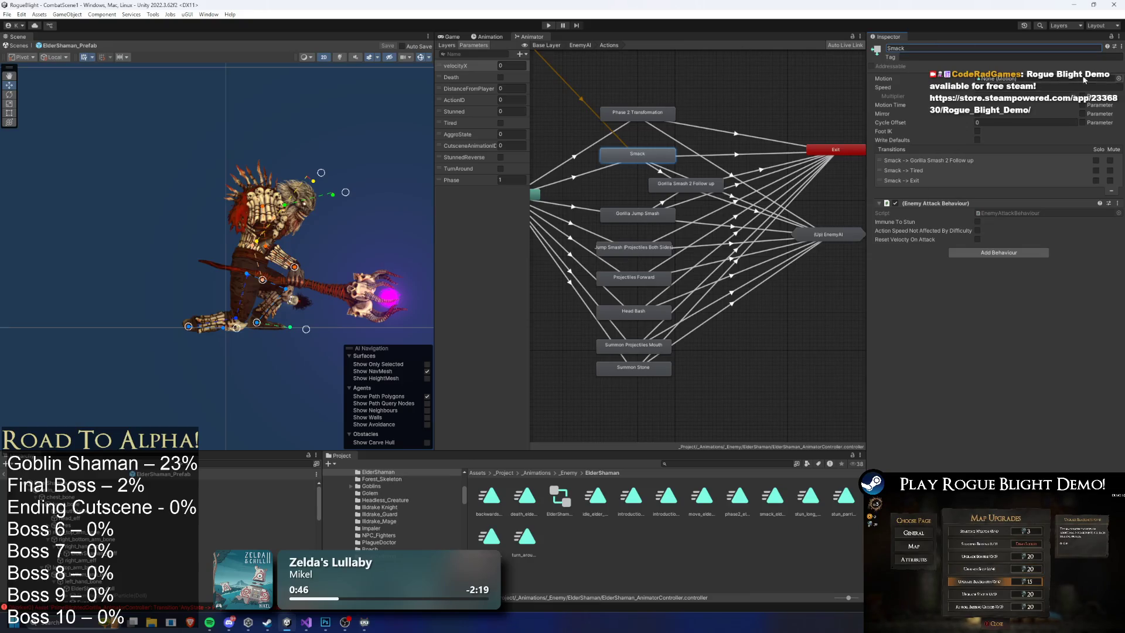
{"action": "left_click", "coordinate": [1118, 78]}
{"action": "type", "text": "smack"}
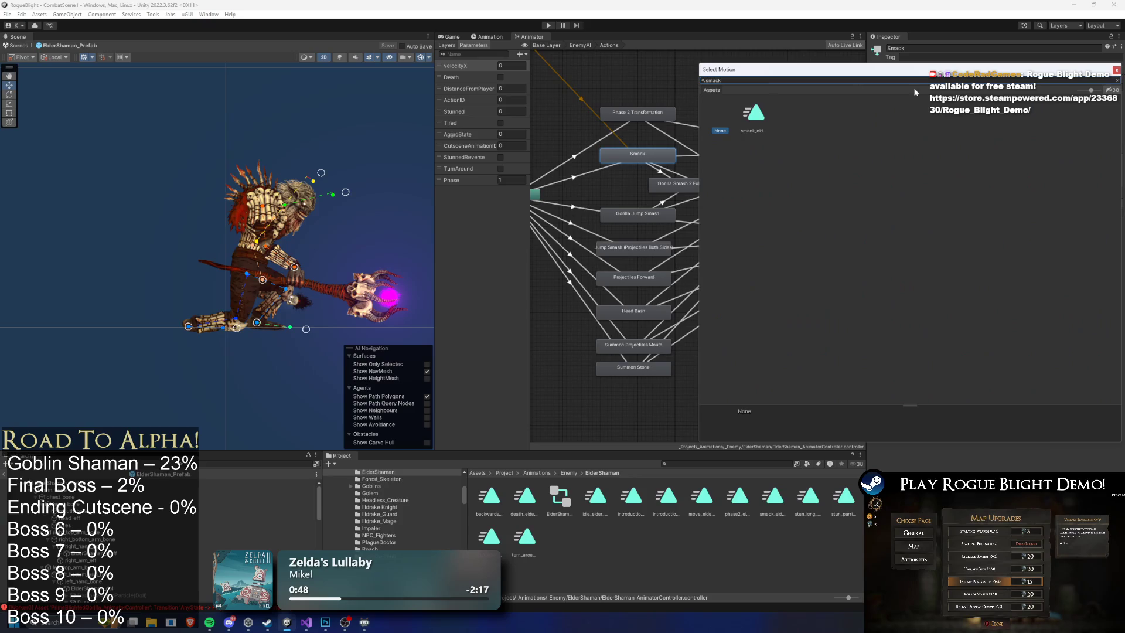
{"action": "double_click", "coordinate": [744, 118]}
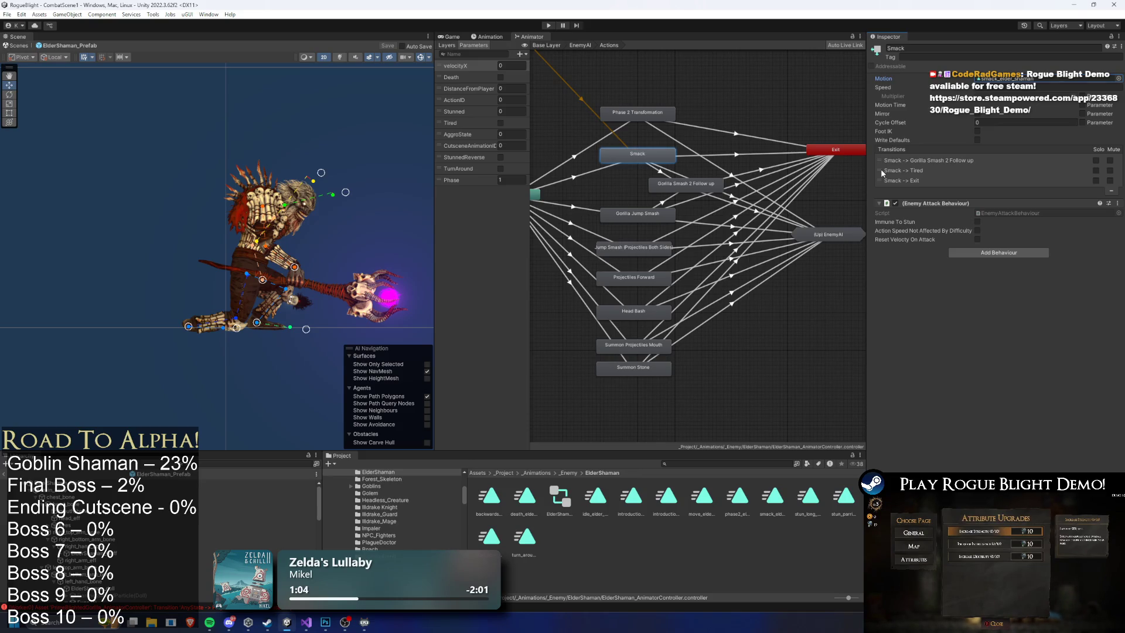
Change the Any State → Smack transition's ActionID condition from 99 to 2.
{"action": "left_click", "coordinate": [680, 173]}
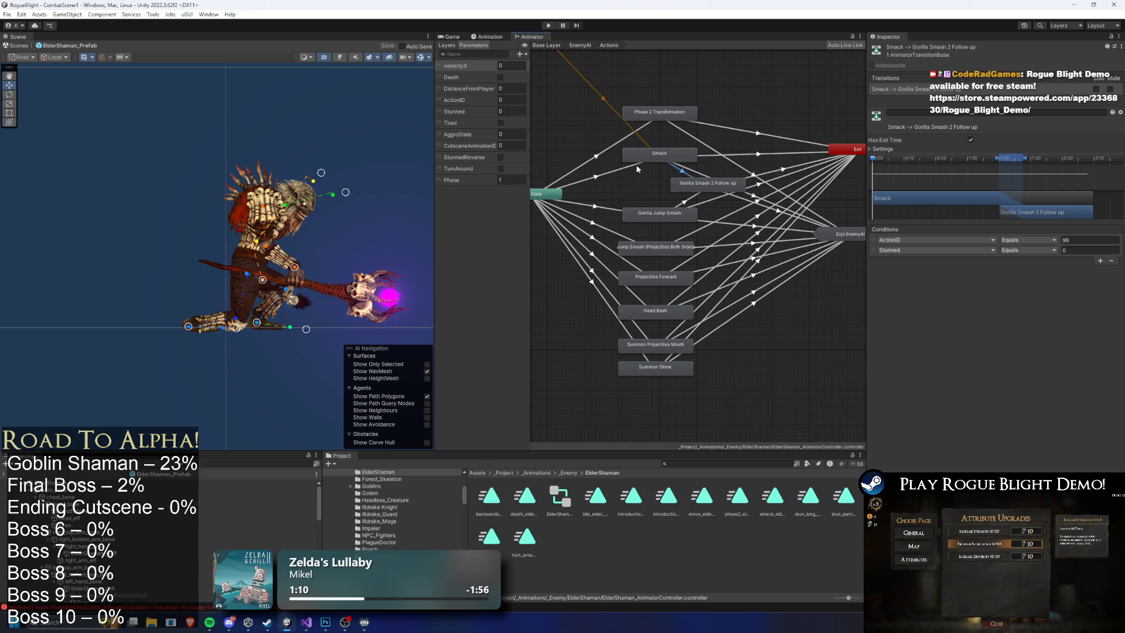
{"action": "left_click", "coordinate": [607, 174]}
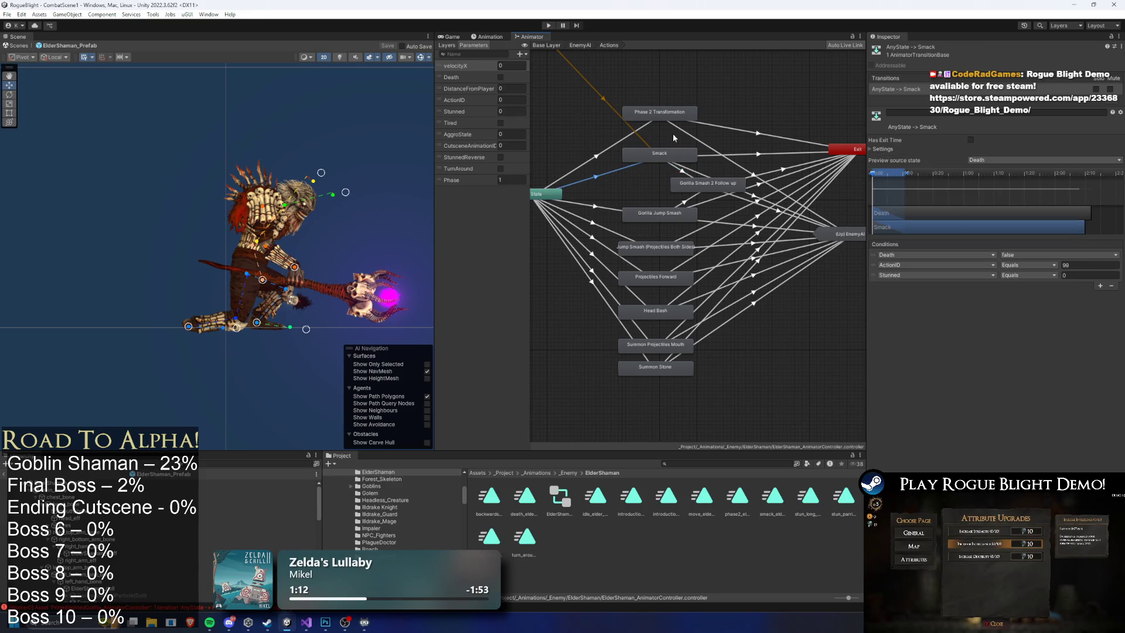
{"action": "left_click", "coordinate": [1066, 265]}
{"action": "type", "text": "2"}
Shorten the blend into Smack, then reselect the Smack state and the Elder Shaman prefab.
{"action": "left_click_drag", "start_coordinate": [908, 175], "coordinate": [897, 178]}
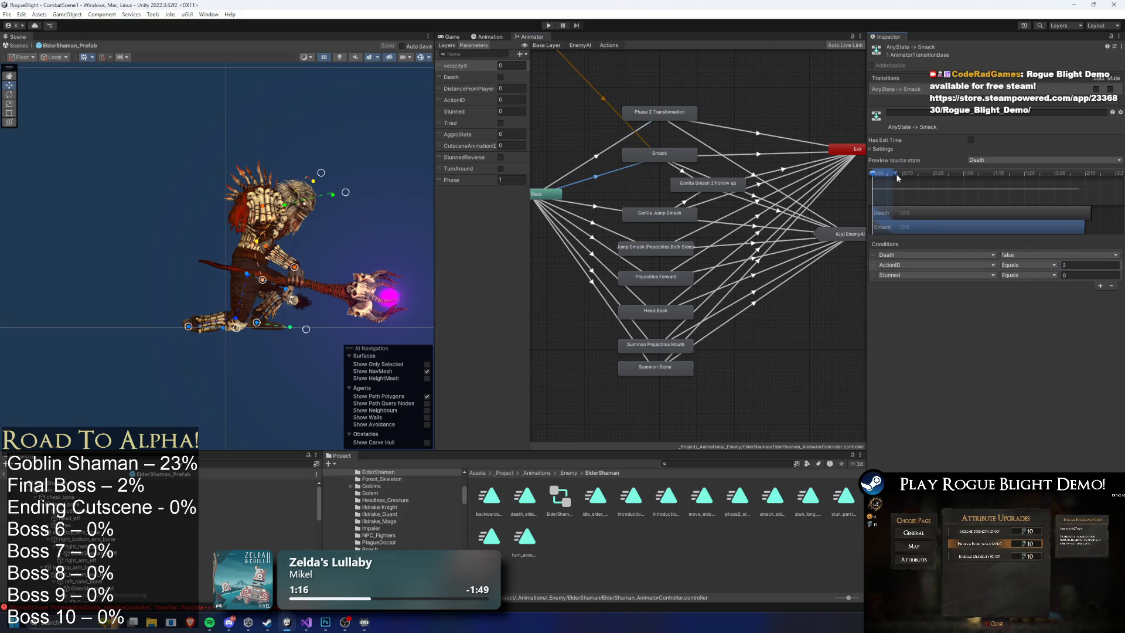
{"action": "left_click", "coordinate": [898, 174]}
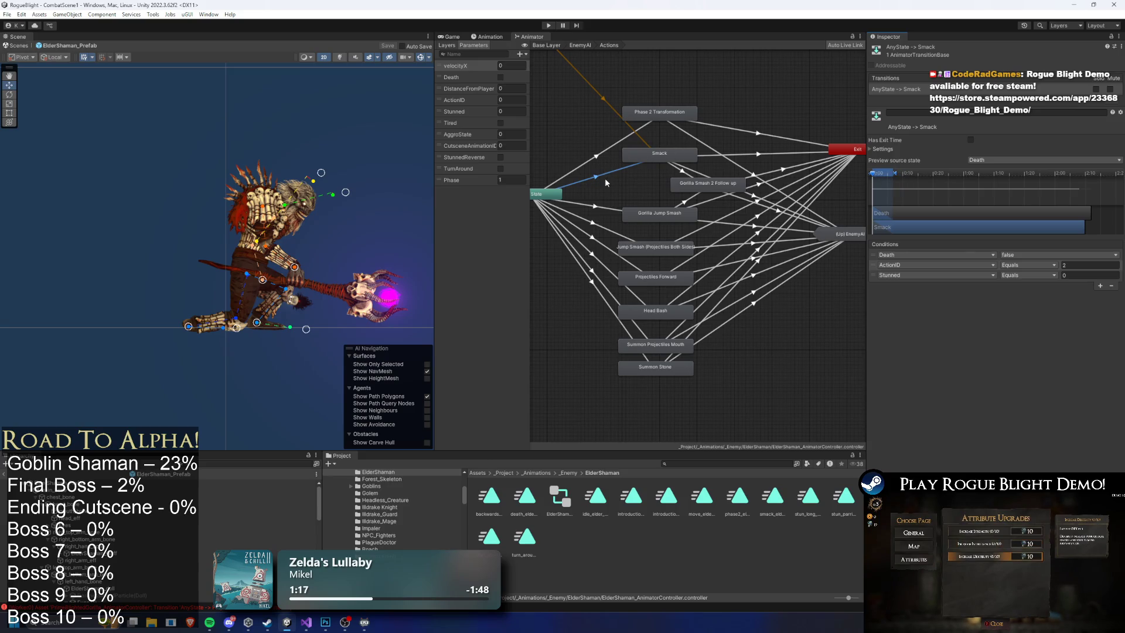
{"action": "left_click", "coordinate": [658, 157]}
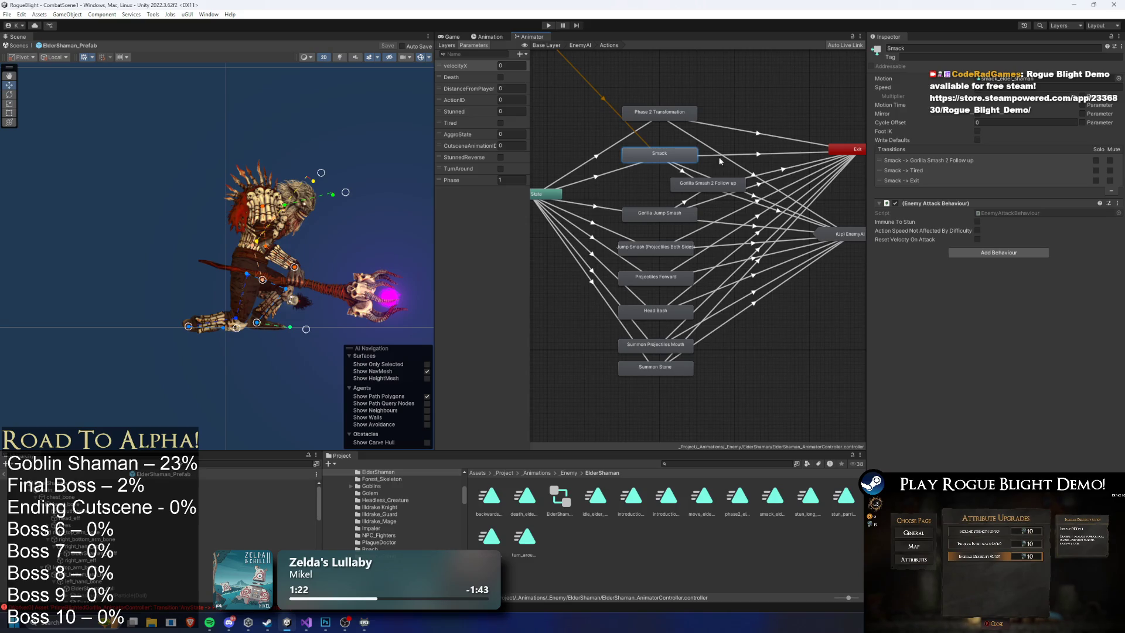
{"action": "left_click", "coordinate": [487, 36]}
{"action": "left_click", "coordinate": [536, 36]}
Collapse Enemy Stats and expand Enemy Controller to reveal the Action Patterns list.
{"action": "left_click", "coordinate": [491, 37]}
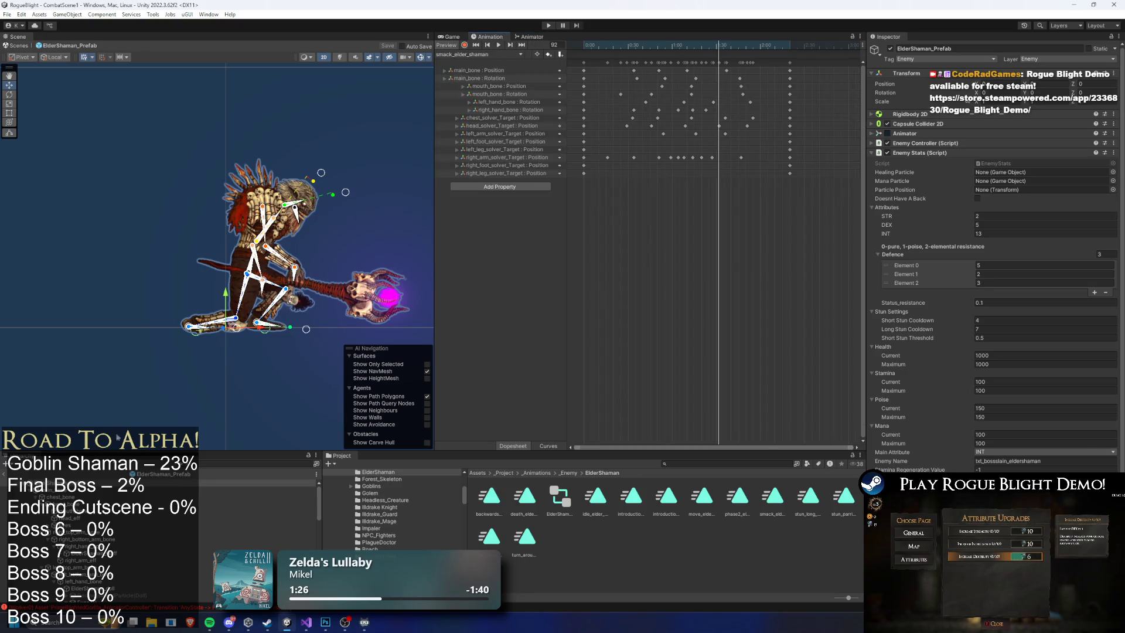
{"action": "left_click", "coordinate": [929, 153]}
{"action": "left_click", "coordinate": [929, 143]}
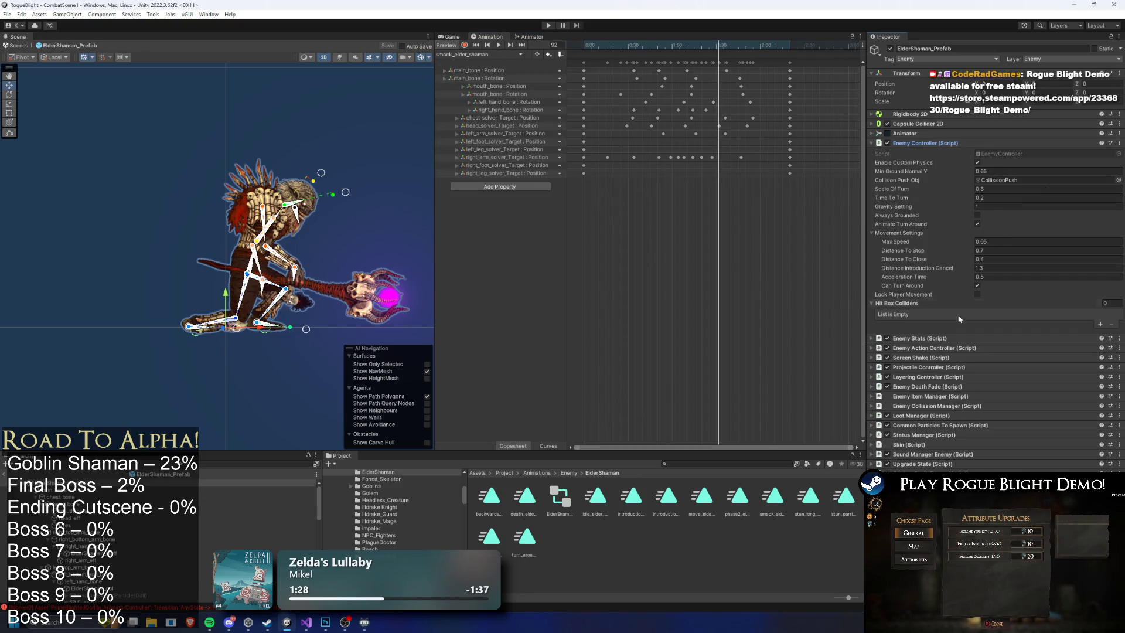
{"action": "left_click", "coordinate": [961, 347]}
{"action": "scroll", "coordinate": [1001, 234], "scroll_direction": "down", "scroll_amount": 5}
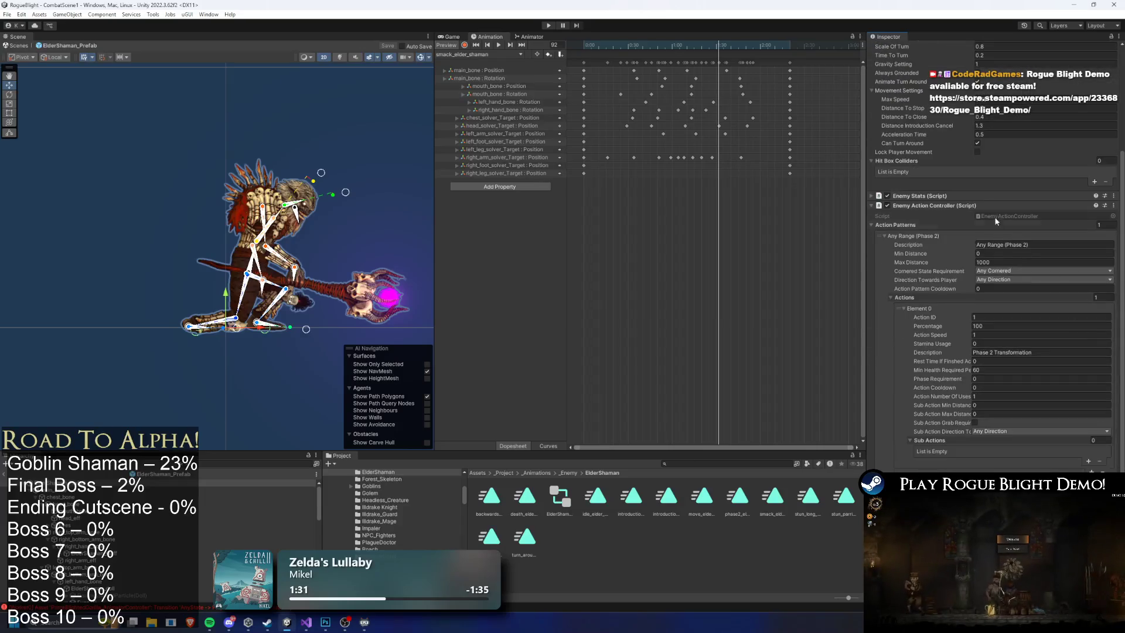
{"action": "scroll", "coordinate": [1047, 323], "scroll_direction": "down", "scroll_amount": 2}
{"action": "left_click", "coordinate": [1089, 419]}
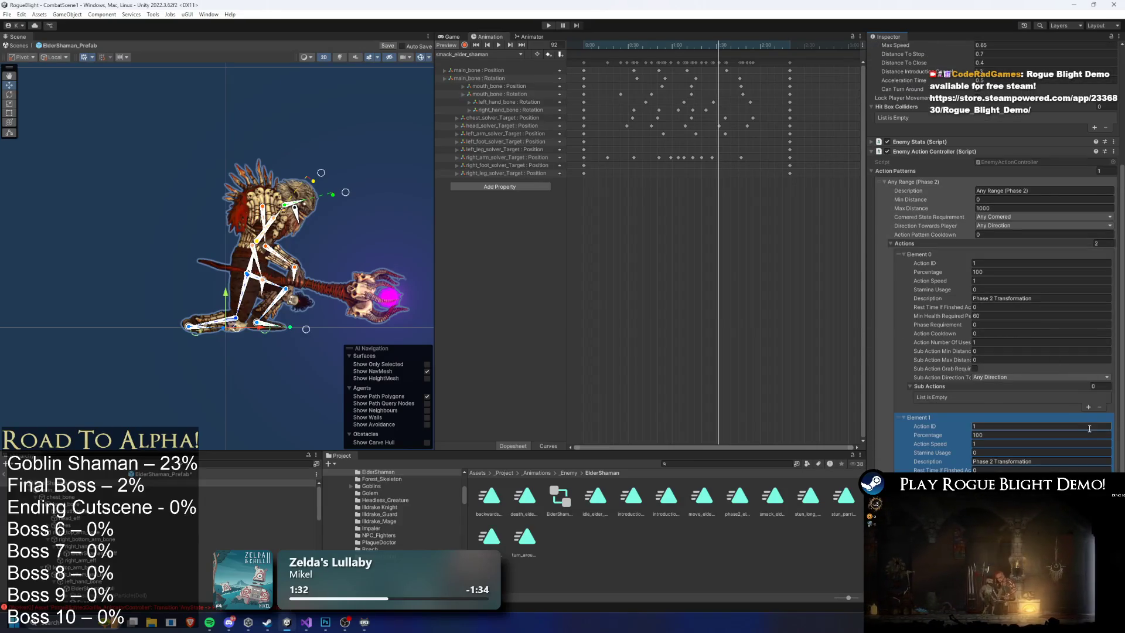
{"action": "key", "text": "ctrl+z"}
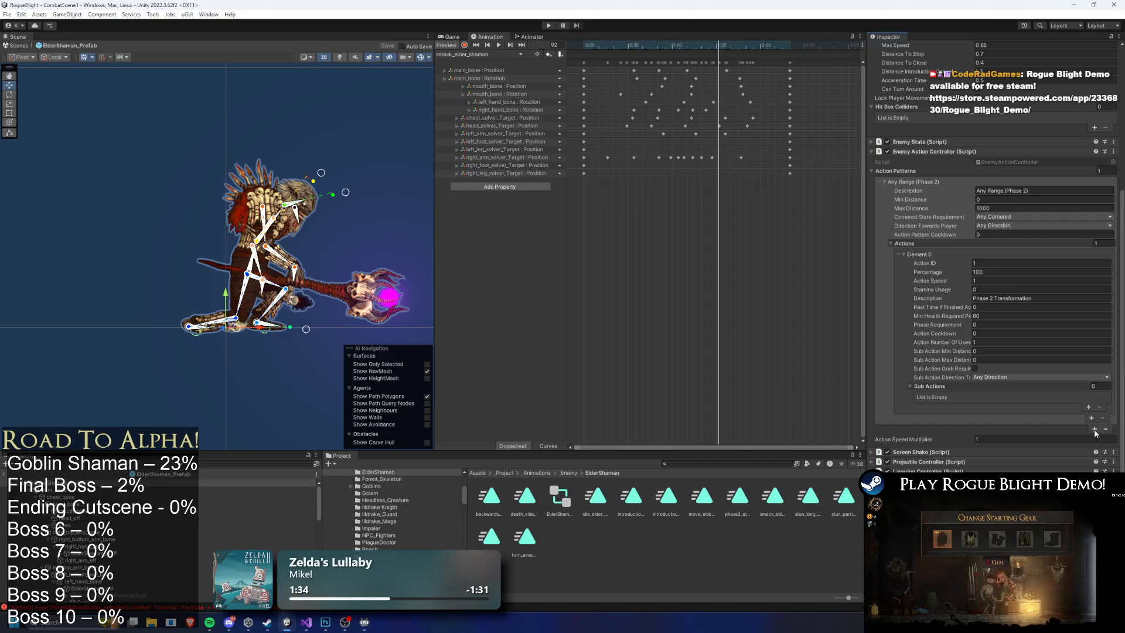
Add a second action pattern named 'Closer Range' with Max Distance 1.
{"action": "left_click", "coordinate": [1094, 434]}
{"action": "left_click", "coordinate": [985, 419]}
{"action": "left_click", "coordinate": [1053, 424]}
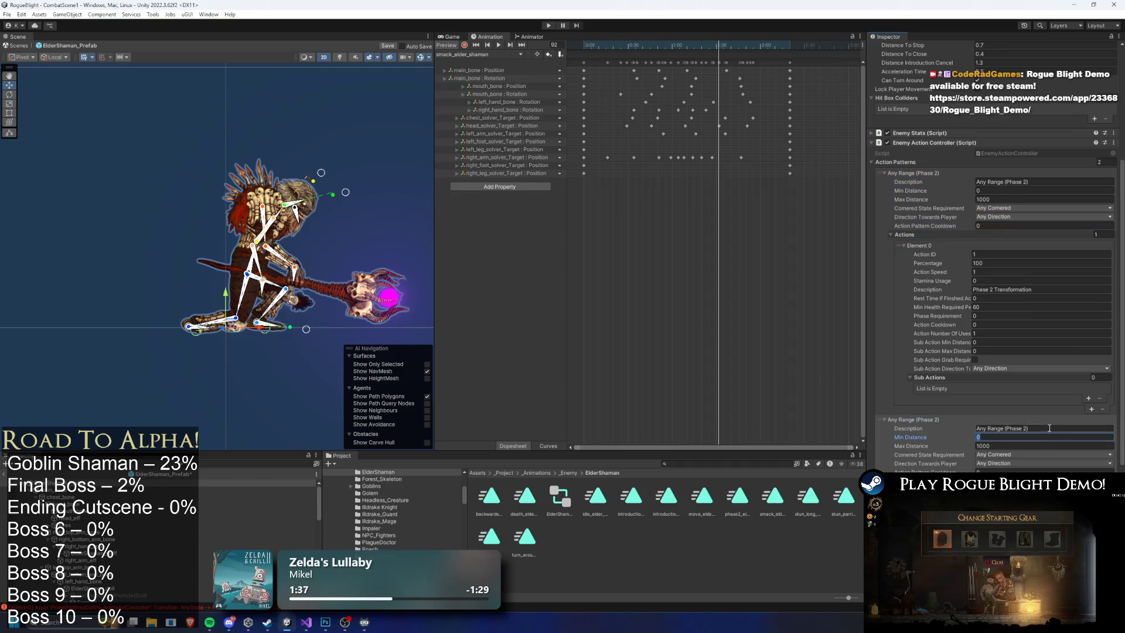
{"action": "type", "text": "Closer Range"}
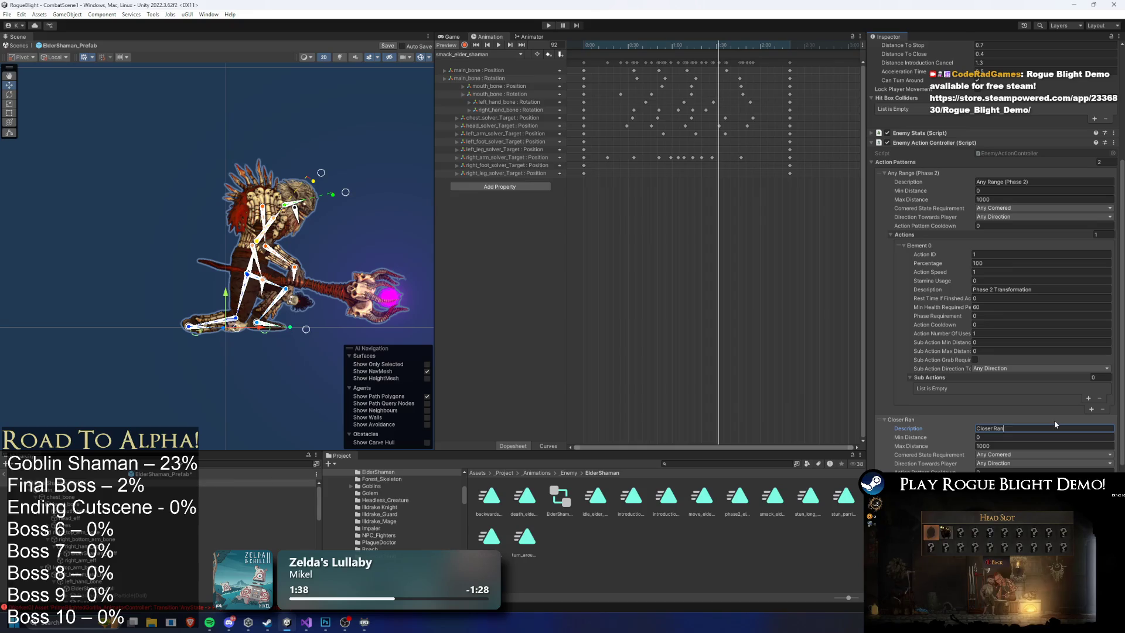
{"action": "key", "text": "Tab"}
{"action": "key", "text": "Tab"}
{"action": "type", "text": "1.1"}
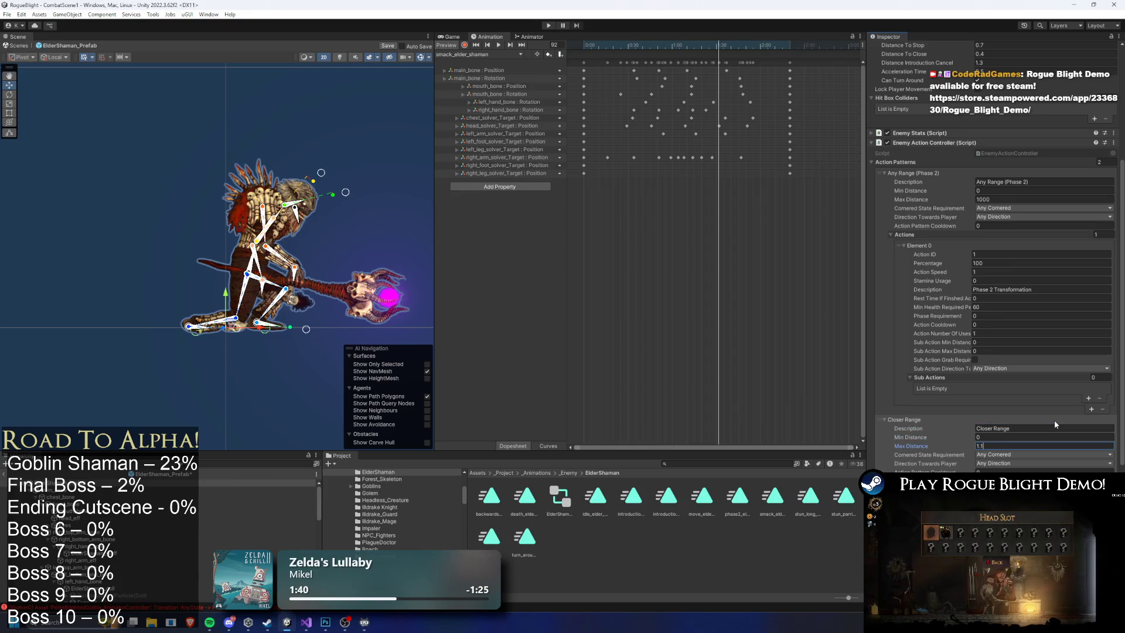
{"action": "key", "text": "BackSpace"}
{"action": "key", "text": "BackSpace"}
{"action": "key", "text": "Return"}
Save the prefab and search the Project window for the gorilla assets.
{"action": "scroll", "coordinate": [1014, 395], "scroll_direction": "down", "scroll_amount": 5}
{"action": "key", "text": "ctrl+s"}
{"action": "left_click", "coordinate": [706, 466]}
{"action": "type", "text": "or"}
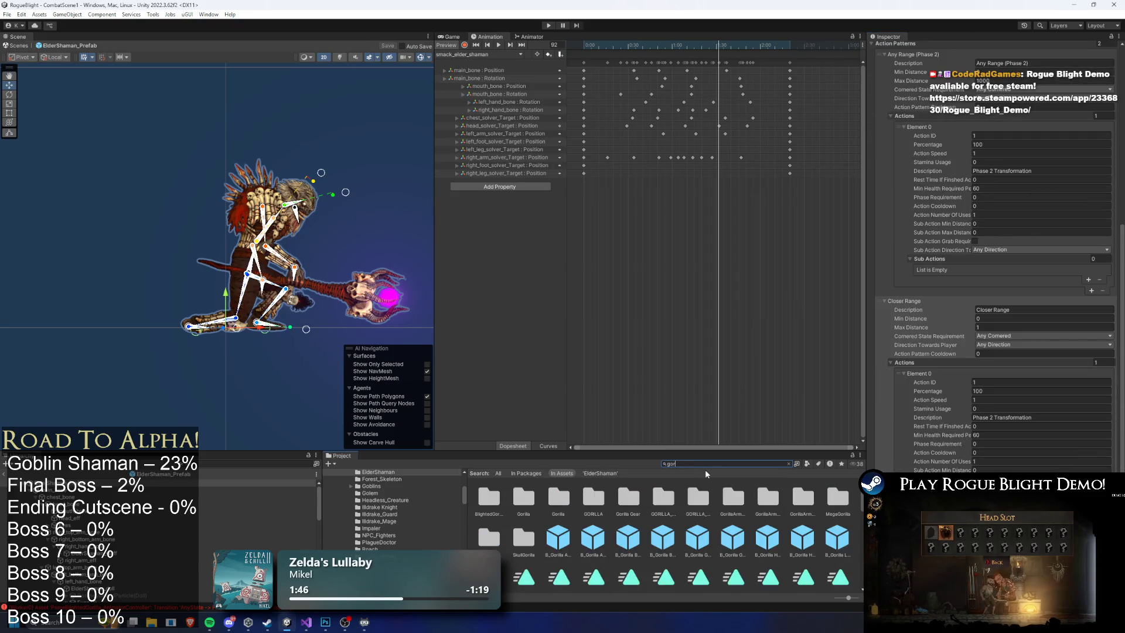
{"action": "type", "text": "illla"}
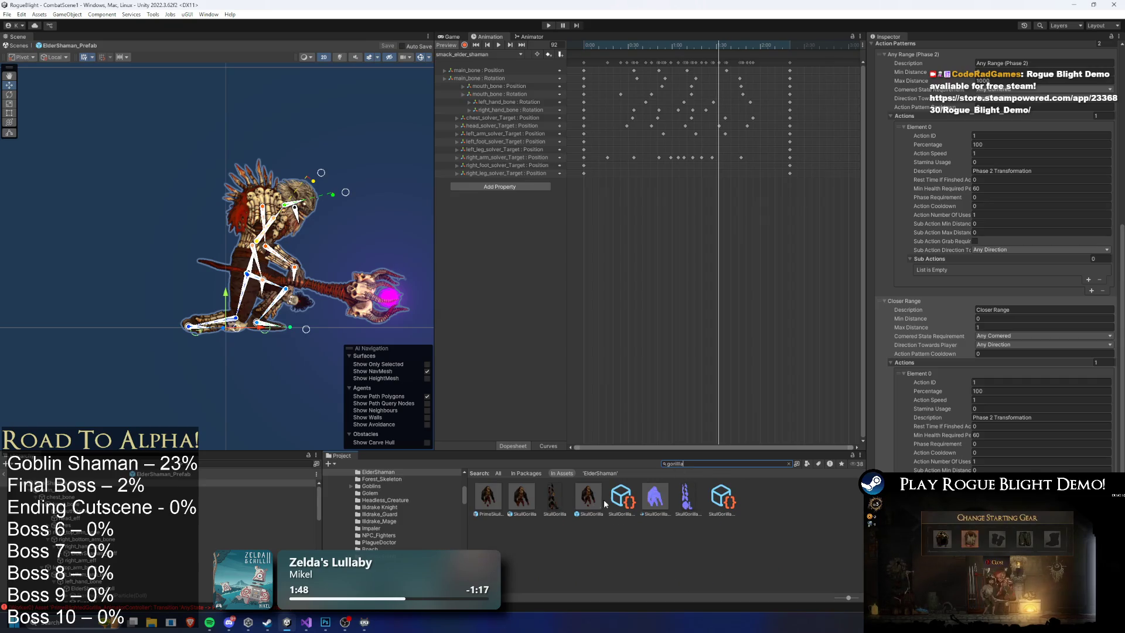
Review SkullGorilla's action patterns, noting Close Range Max Distance 0.7, then reselect Elder Shaman.
{"action": "left_click", "coordinate": [587, 488]}
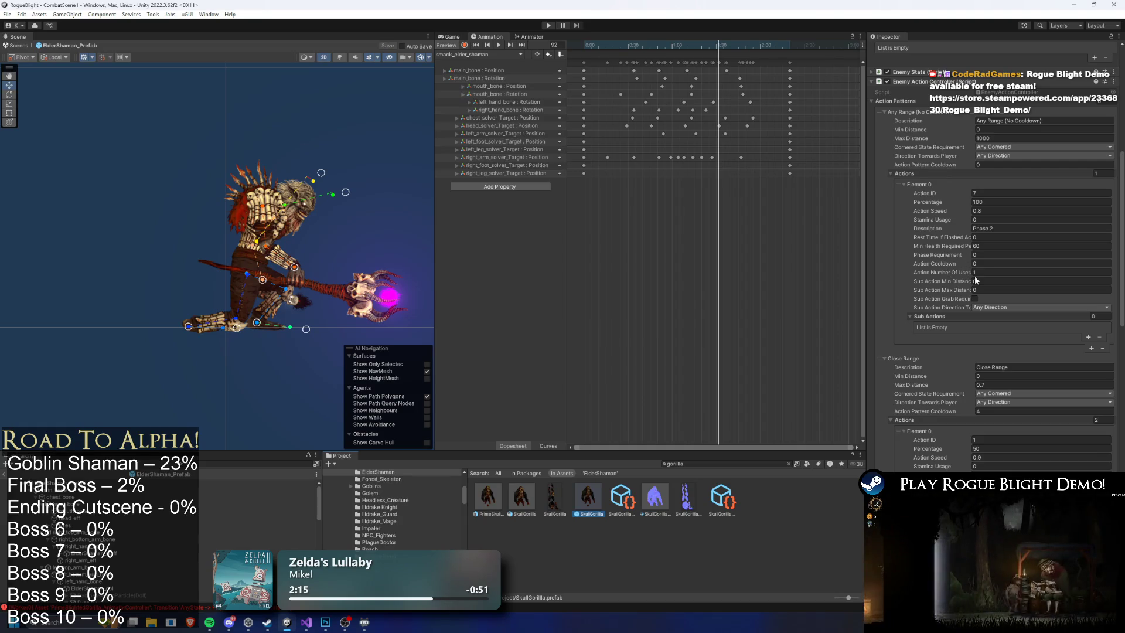
{"action": "left_click", "coordinate": [923, 111]}
{"action": "left_click", "coordinate": [1002, 147]}
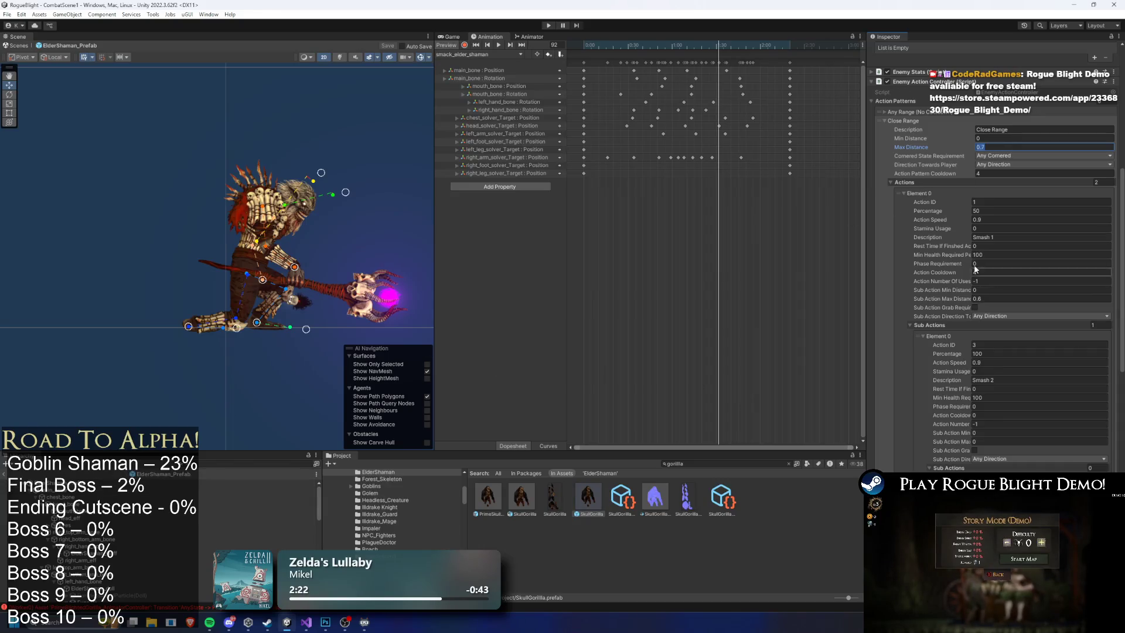
{"action": "left_click", "coordinate": [905, 182]}
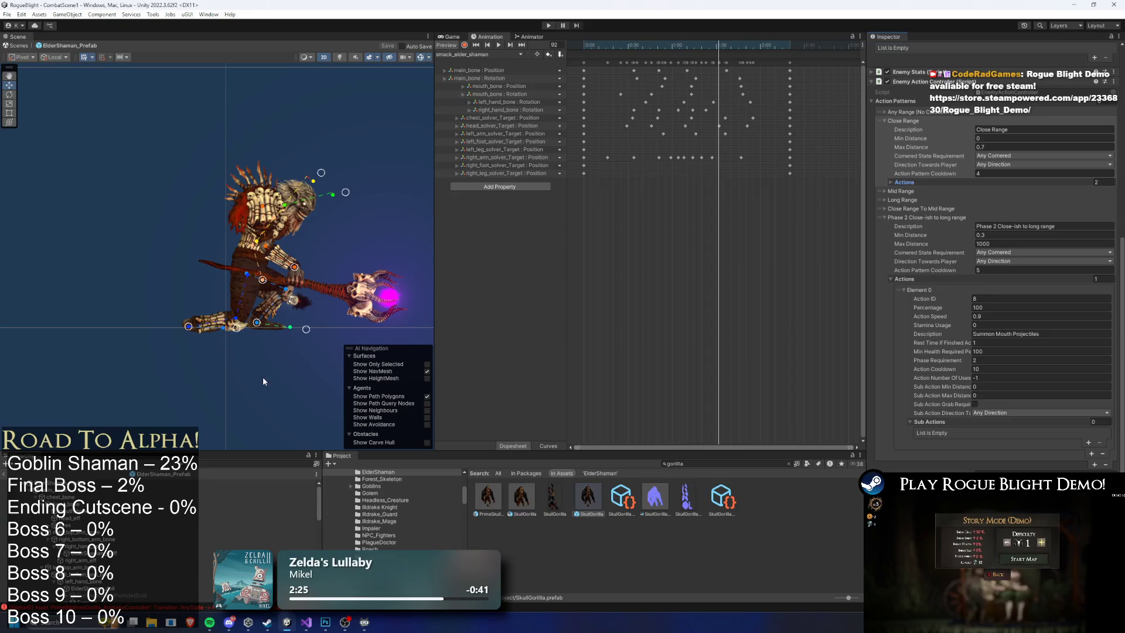
{"action": "left_click", "coordinate": [87, 482]}
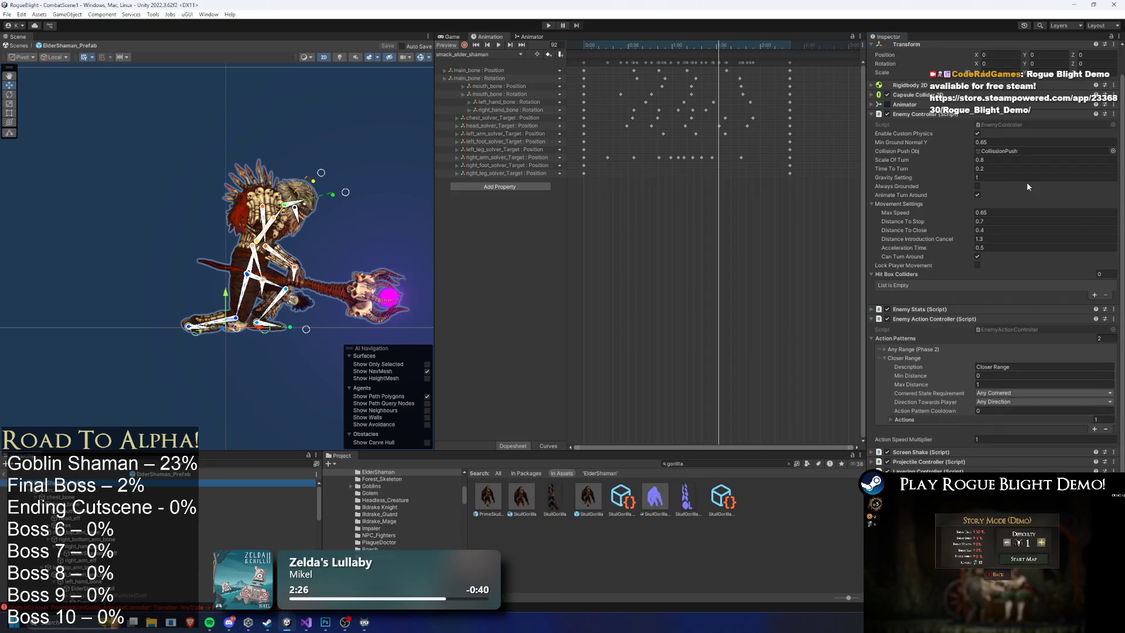
Set Closer Range Max Distance to 0.8 and give its action ID 2 and description 'Smack'.
{"action": "left_click", "coordinate": [955, 382]}
{"action": "type", "text": "0"}
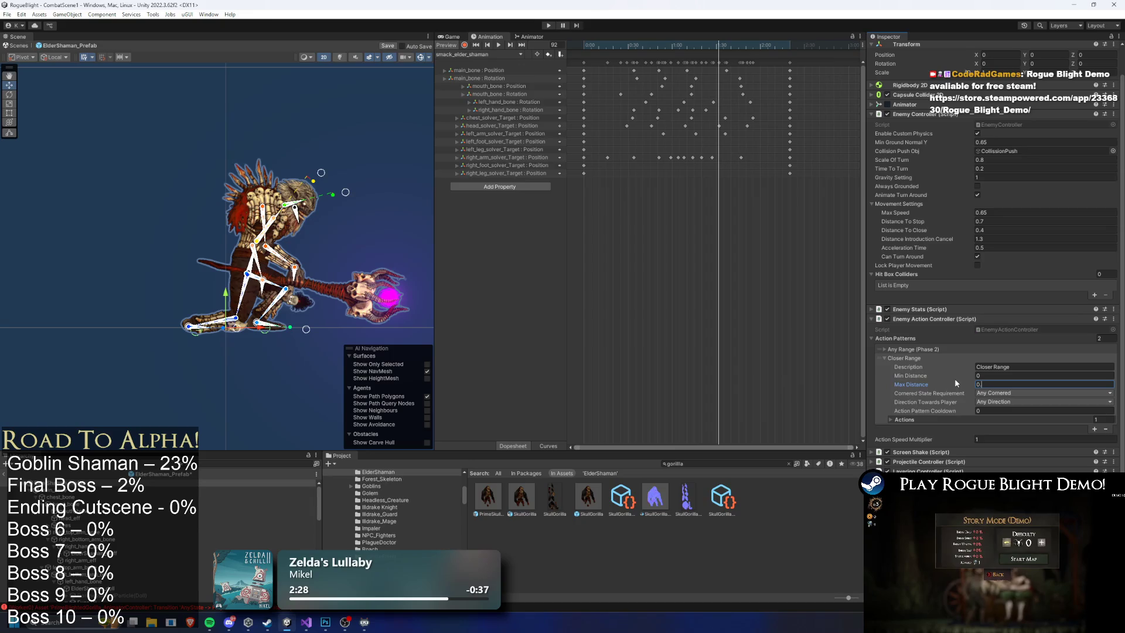
{"action": "type", "text": ".8"}
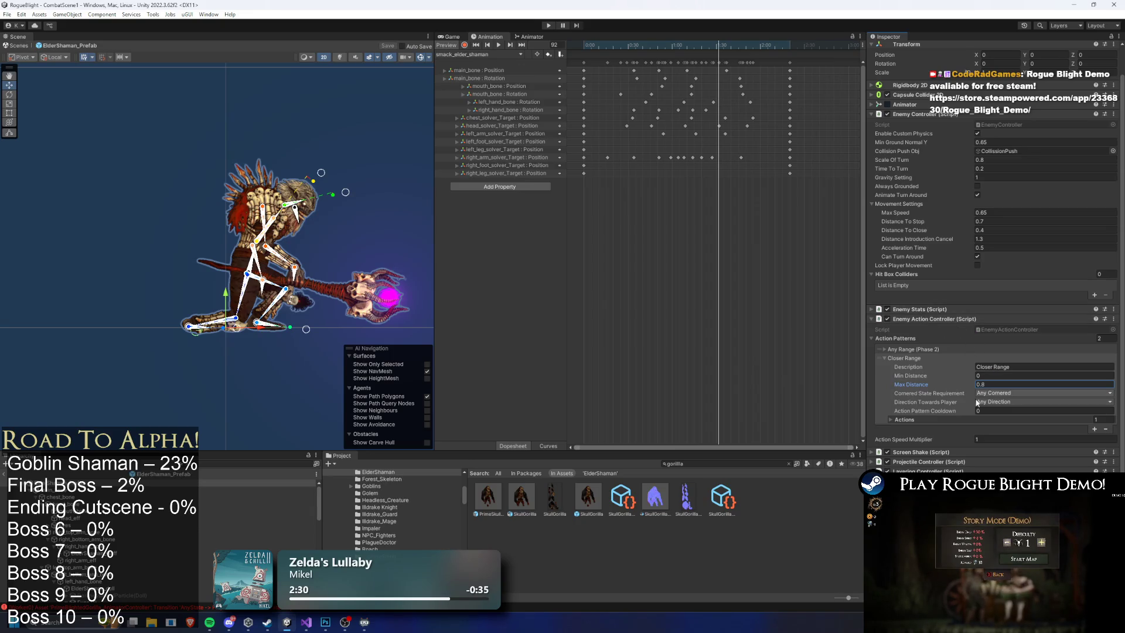
{"action": "left_click", "coordinate": [1005, 419]}
{"action": "left_click", "coordinate": [999, 438]}
{"action": "type", "text": "2"}
{"action": "scroll", "coordinate": [1007, 445], "scroll_direction": "down", "scroll_amount": 3}
{"action": "left_click", "coordinate": [1059, 429]}
{"action": "type", "text": "Smack"}
Set the Smack action's Min Health Required to 100 and Action Cooldown to 7.
{"action": "left_click", "coordinate": [985, 444]}
{"action": "type", "text": "100"}
{"action": "key", "text": "Tab"}
{"action": "key", "text": "Tab"}
{"action": "key", "text": "Tab"}
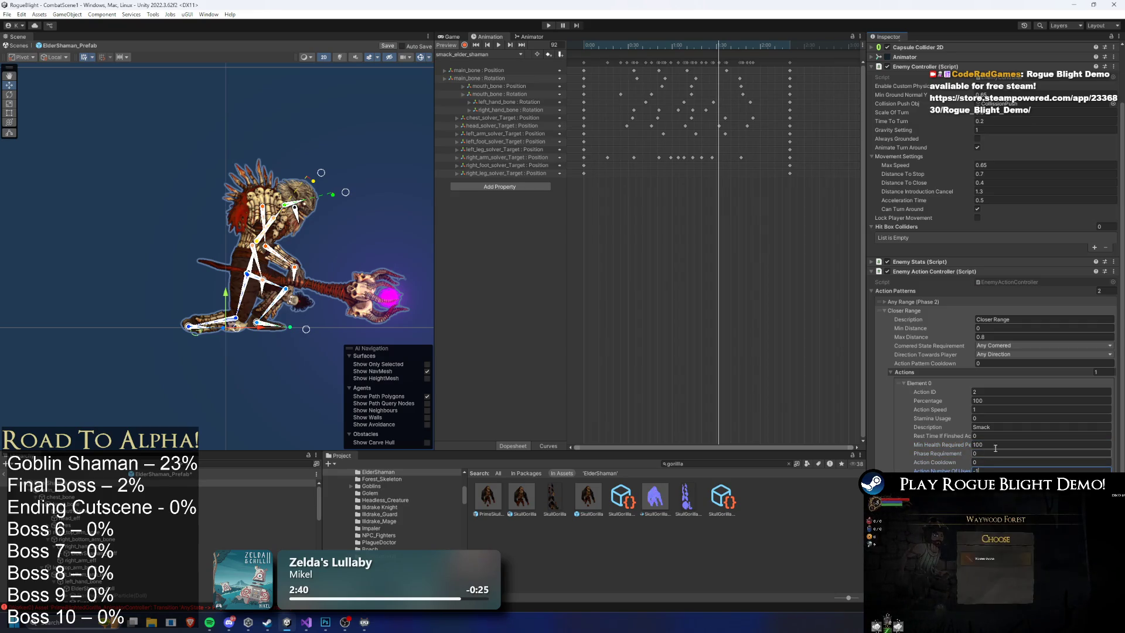
{"action": "left_click", "coordinate": [974, 463]}
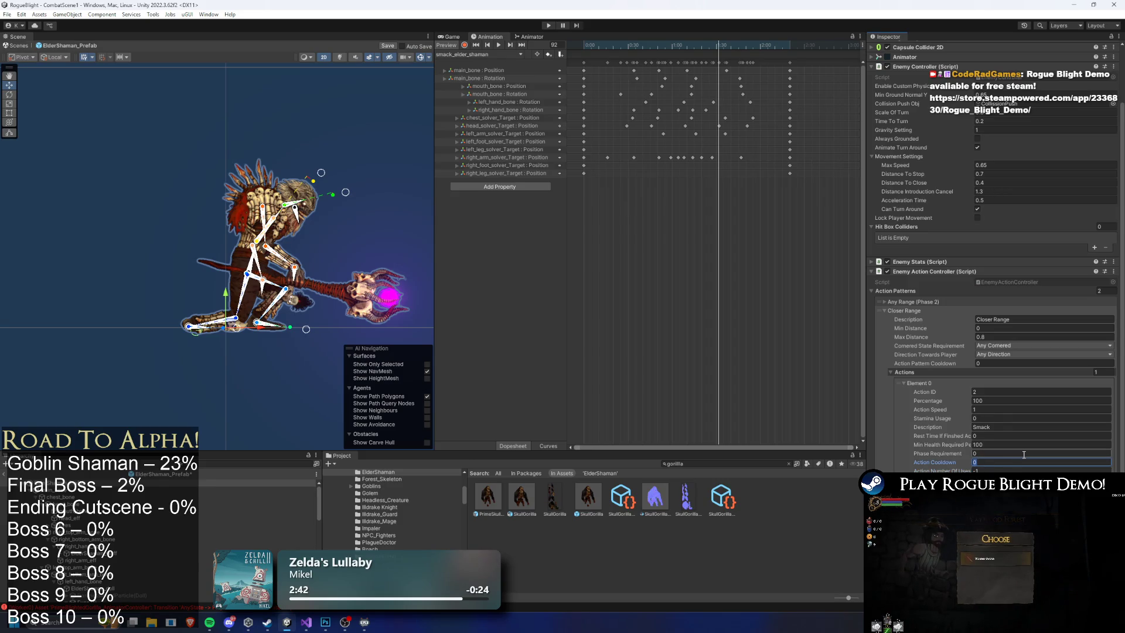
{"action": "type", "text": "7"}
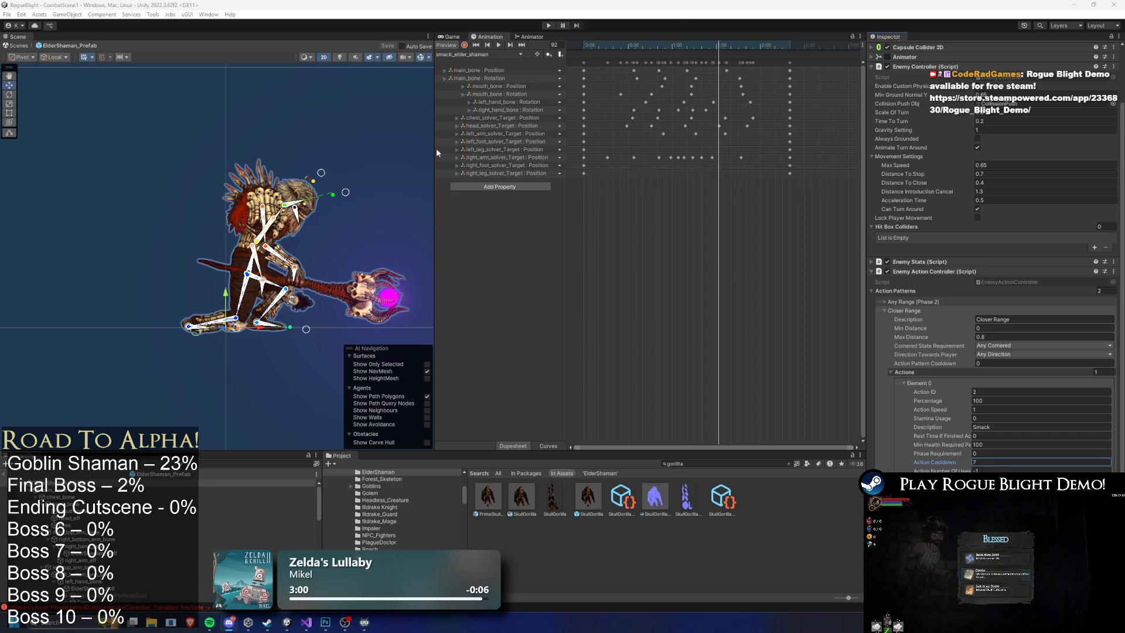
{"action": "key", "text": "super"}
Launch Google Chrome from the Start menu and load the Twitch channel page.
{"action": "type", "text": "chrome"}
{"action": "key", "text": "Return"}
{"action": "type", "text": "tw"}
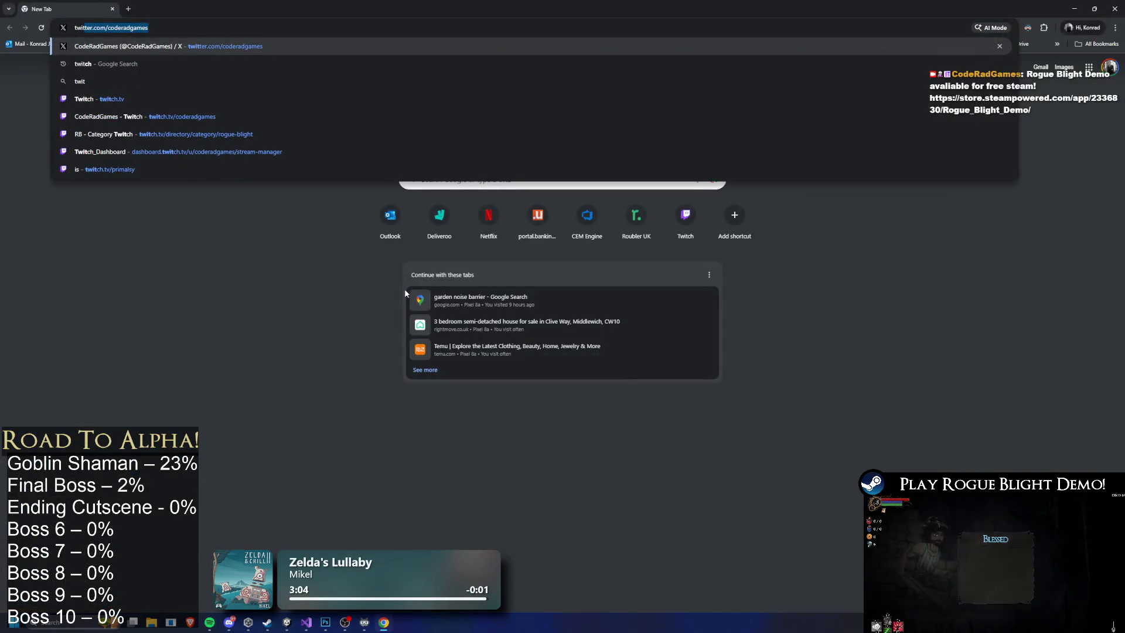
{"action": "type", "text": "itch.tv/coderadgames"}
{"action": "key", "text": "Return"}
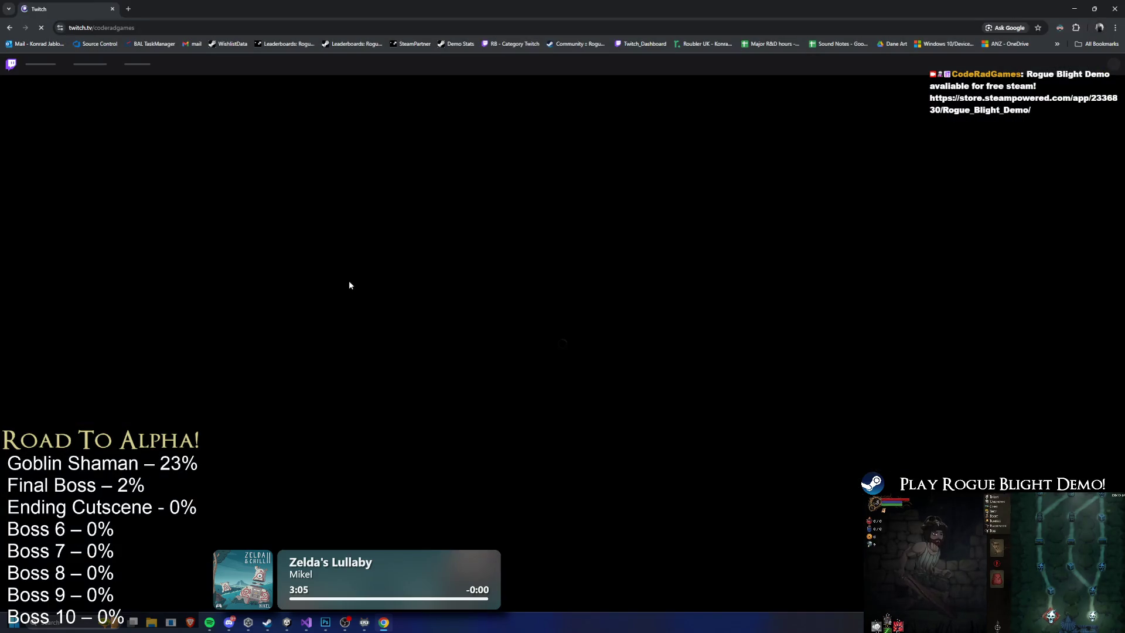
Mute the Twitch tab and switch back to the Unity Editor.
{"action": "right_click", "coordinate": [82, 8]}
{"action": "left_click", "coordinate": [128, 110]}
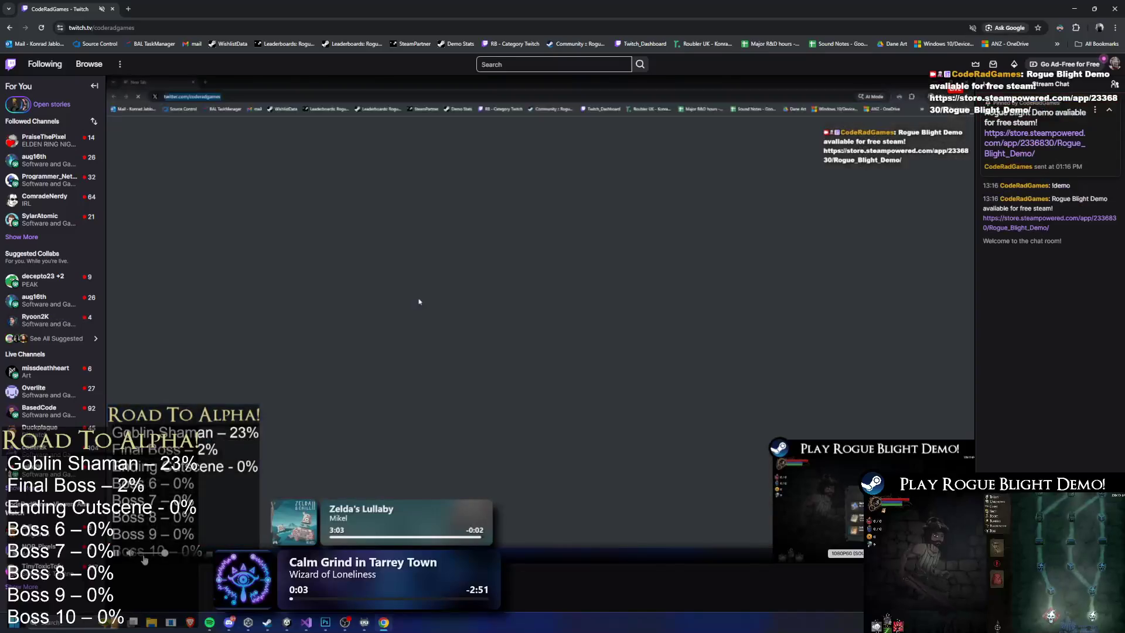
{"action": "mouse_move", "coordinate": [134, 561]}
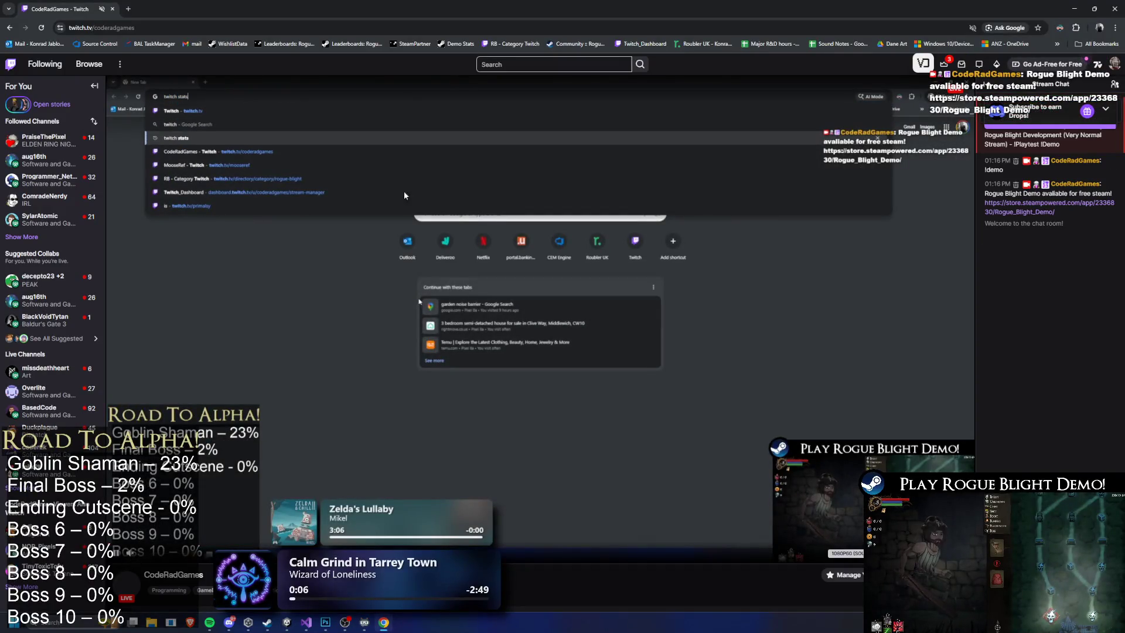
{"action": "key", "text": "alt+Tab"}
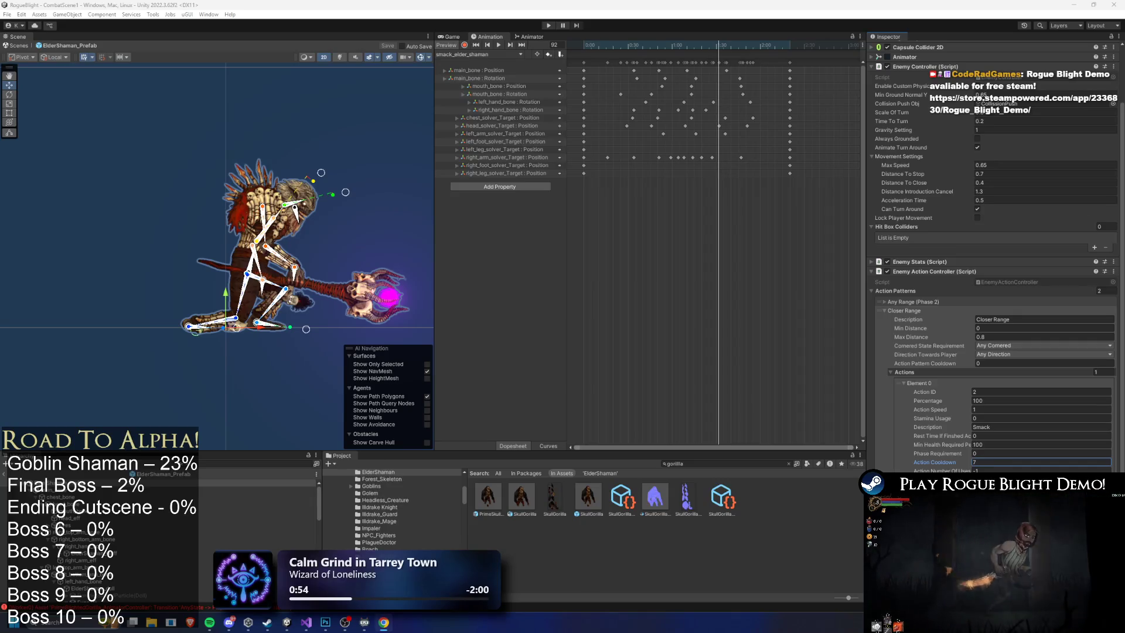
Bring up the Windows Start menu over the Unity Editor.
{"action": "mouse_move", "coordinate": [325, 622]}
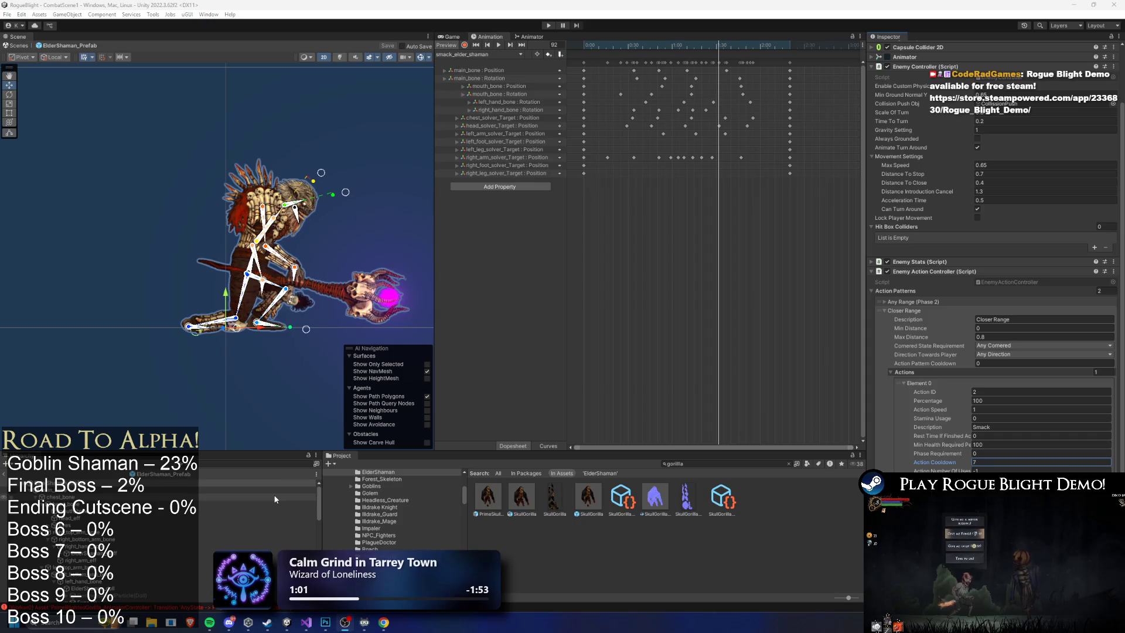
{"action": "key", "text": "super"}
{"action": "key", "text": "super"}
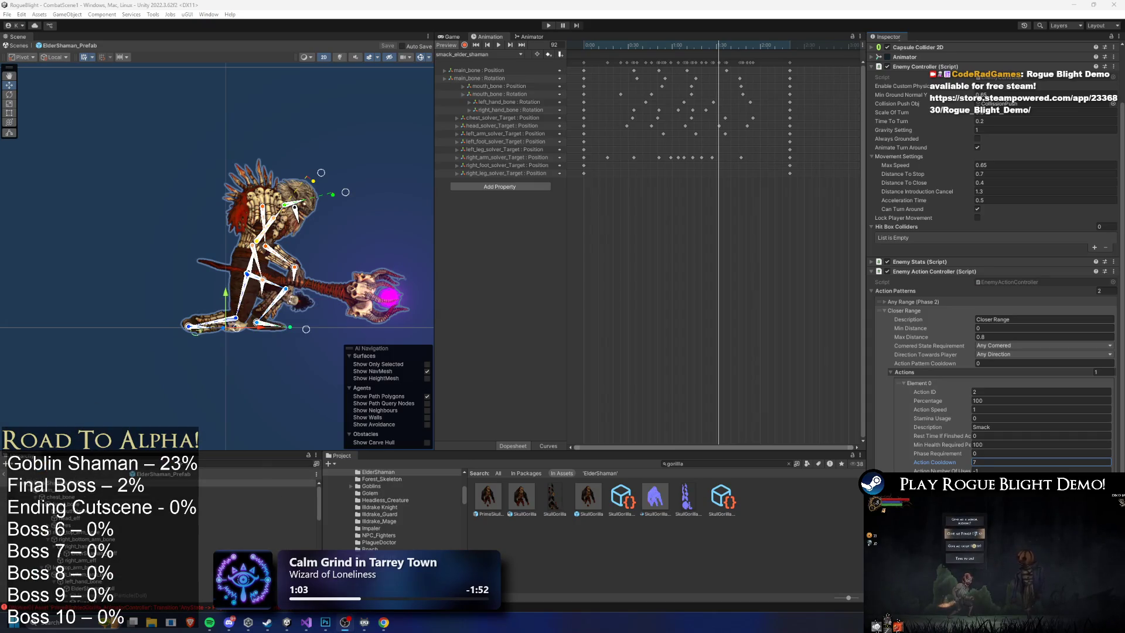